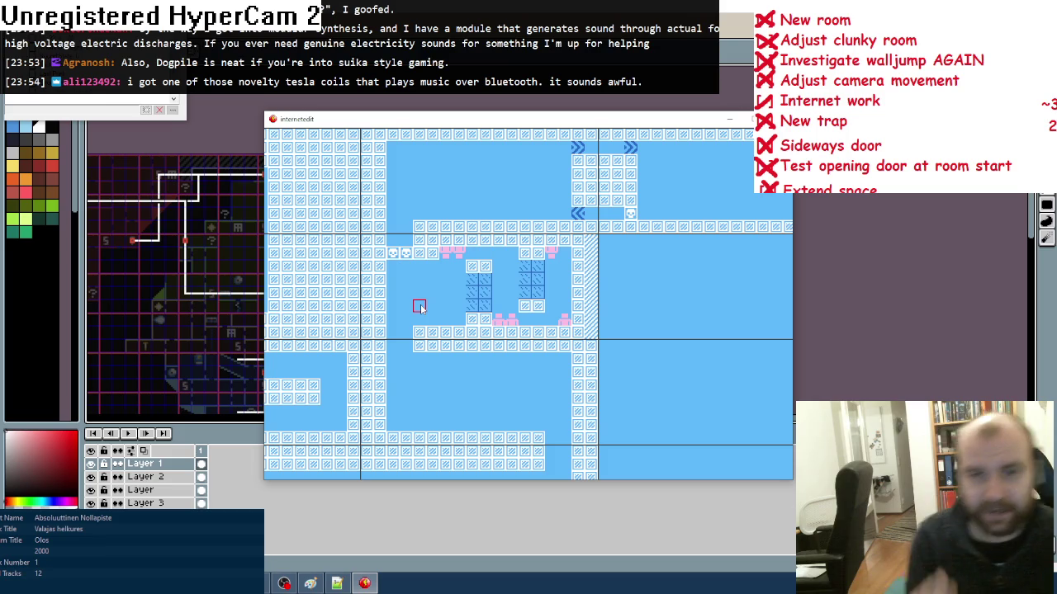
# - Paint a loop of wall tiles to the right of the central room
pyautogui.press('Right')
pyautogui.press('Right')
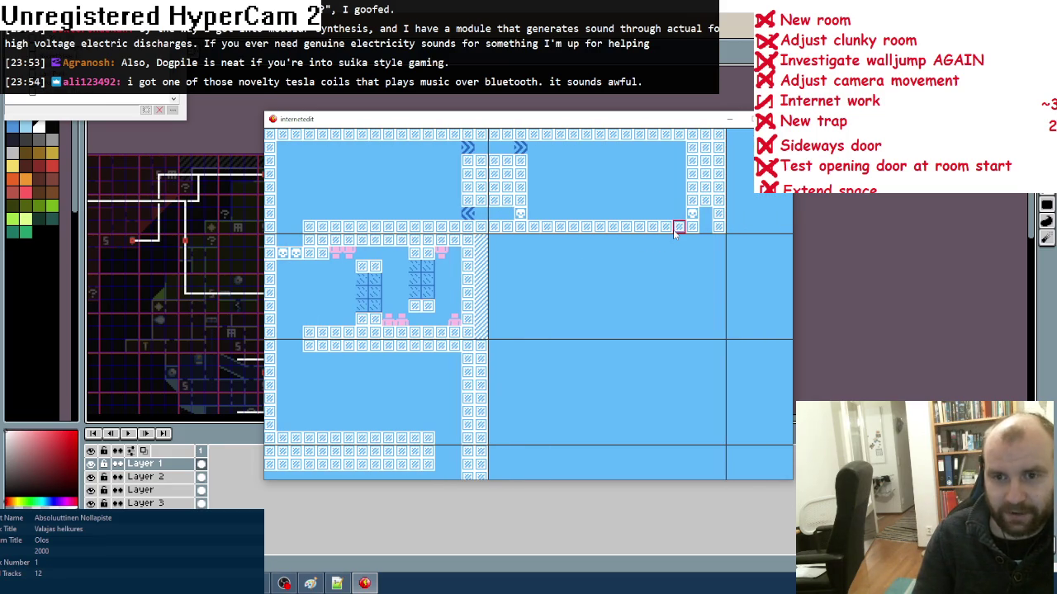
pyautogui.press('Escape')
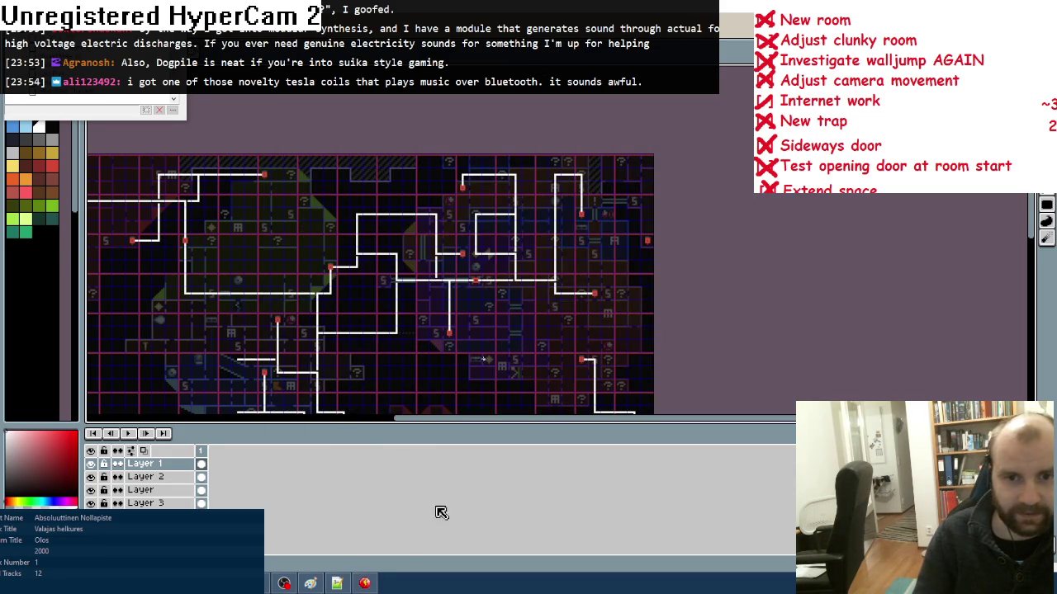
pyautogui.click(340, 585)
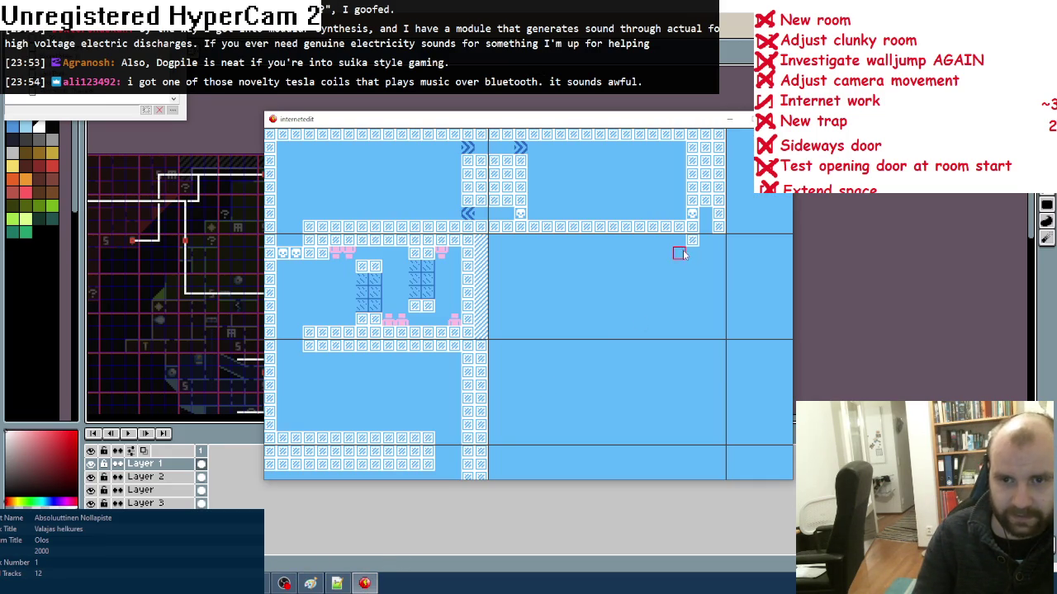
pyautogui.moveTo(718, 250)
pyautogui.mouseDown()
pyautogui.moveTo(718, 313)
pyautogui.moveTo(700, 333)
pyautogui.moveTo(691, 295)
pyautogui.moveTo(705, 305)
pyautogui.moveTo(600, 305)
pyautogui.moveTo(602, 279)
pyautogui.moveTo(668, 266)
pyautogui.mouseUp()
# - Place the hook-shaped object from the tile palette inside the new wall loop
pyautogui.press('space')
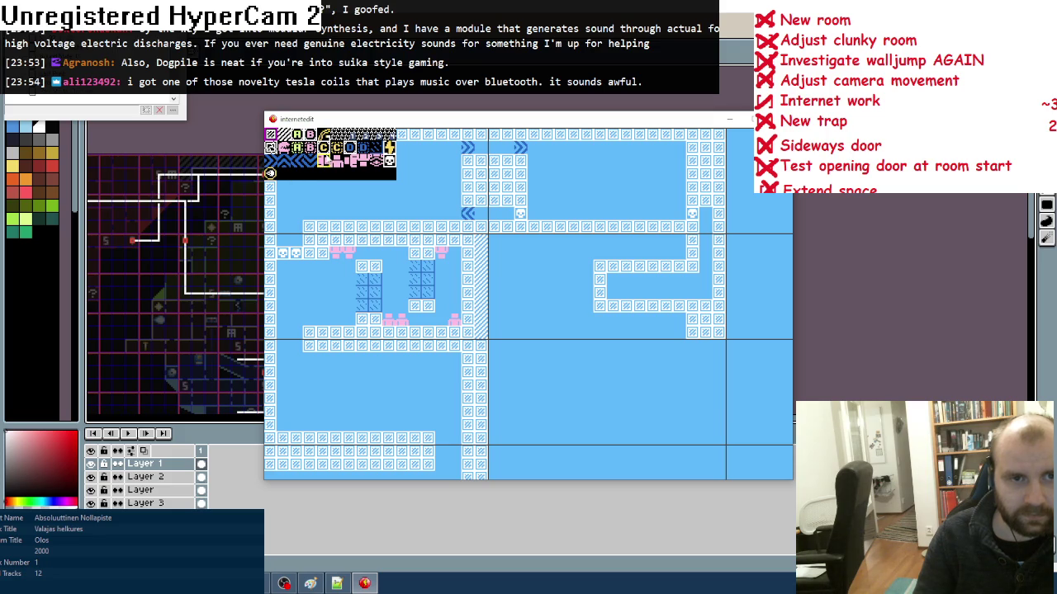
pyautogui.click(270, 173)
pyautogui.click(614, 281)
# - Paint wall tiles along the bottom, then up, across and back down, closing the corridor
pyautogui.press('space')
pyautogui.click(277, 133)
pyautogui.moveTo(679, 332)
pyautogui.mouseDown()
pyautogui.moveTo(502, 330)
pyautogui.moveTo(501, 315)
pyautogui.moveTo(672, 318)
pyautogui.mouseUp()
pyautogui.moveTo(586, 307)
pyautogui.mouseDown()
pyautogui.moveTo(586, 250)
pyautogui.moveTo(534, 239)
pyautogui.moveTo(496, 292)
pyautogui.moveTo(534, 252)
pyautogui.moveTo(502, 245)
pyautogui.moveTo(520, 304)
pyautogui.moveTo(547, 267)
pyautogui.moveTo(573, 279)
pyautogui.moveTo(549, 282)
pyautogui.moveTo(668, 246)
pyautogui.moveTo(596, 278)
pyautogui.moveTo(597, 292)
pyautogui.mouseUp()
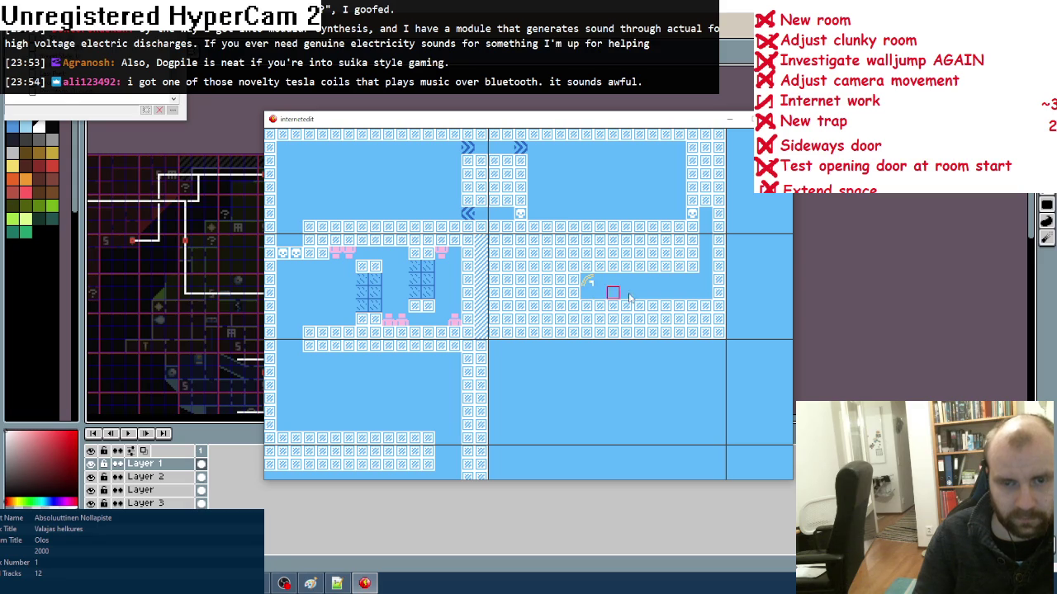
pyautogui.press('space')
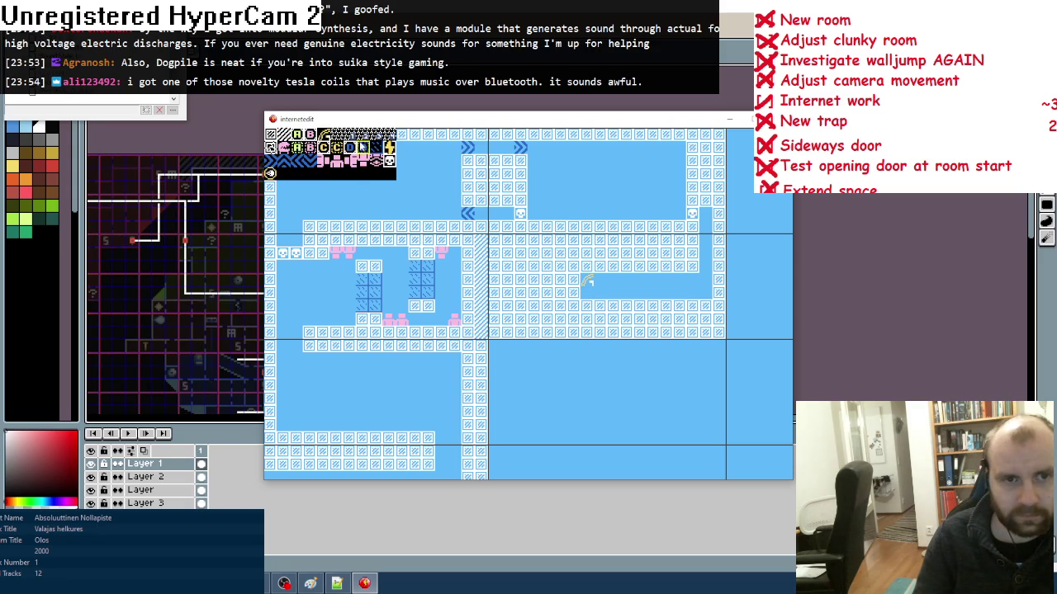
# - Paint hatched tiles across the corridor's upper and lower rows, including both right ends
pyautogui.moveTo(566, 280)
pyautogui.mouseDown()
pyautogui.moveTo(547, 279)
pyautogui.moveTo(534, 292)
pyautogui.moveTo(585, 252)
pyautogui.moveTo(636, 250)
pyautogui.mouseUp()
pyautogui.moveTo(633, 318); pyautogui.dragTo(645, 319)
pyautogui.moveTo(666, 253); pyautogui.dragTo(678, 253)
pyautogui.moveTo(665, 319); pyautogui.dragTo(679, 320)
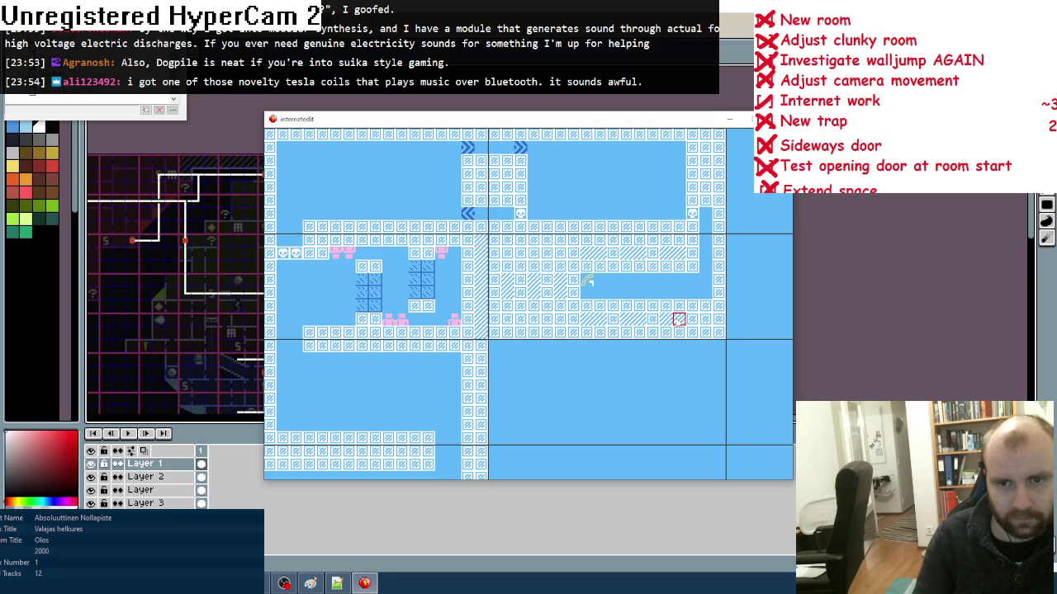
pyautogui.moveTo(548, 255); pyautogui.dragTo(547, 267)
pyautogui.moveTo(548, 312)
pyautogui.mouseDown()
pyautogui.moveTo(520, 307)
pyautogui.moveTo(520, 272)
pyautogui.mouseUp()
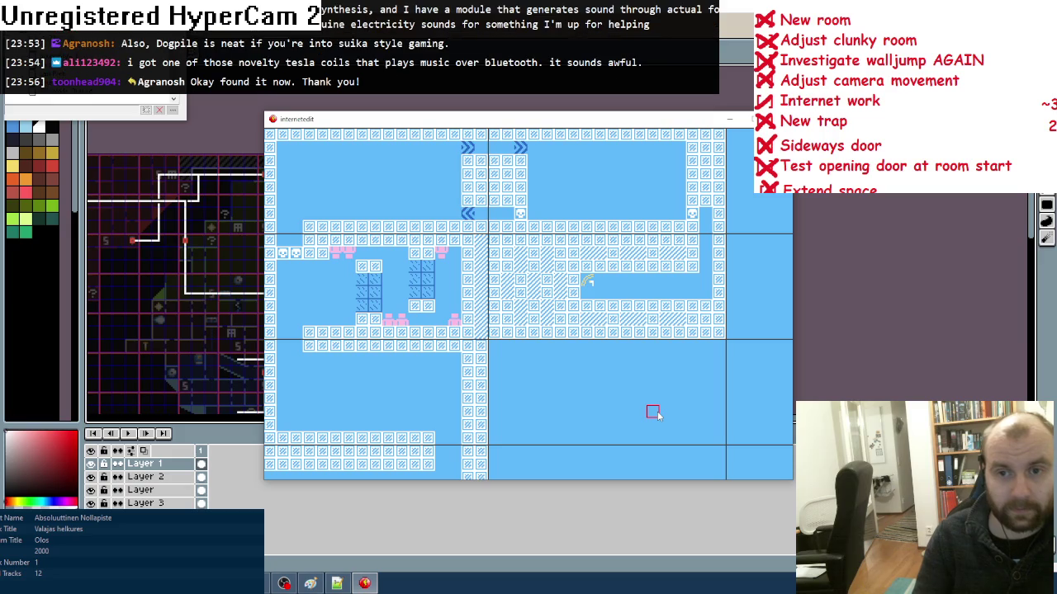
pyautogui.press('Left')
pyautogui.press('Down')
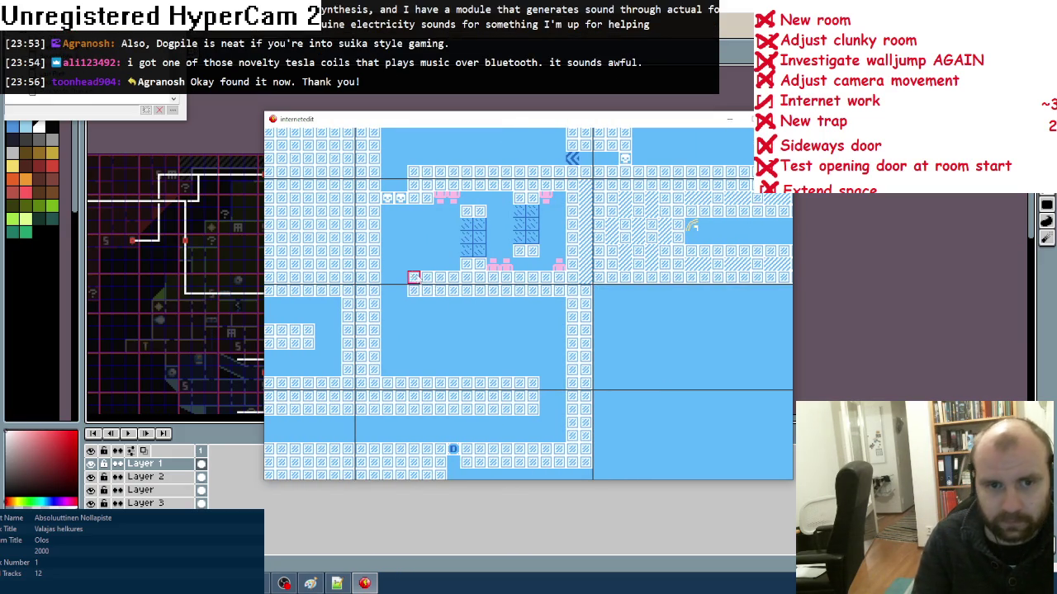
# - Paint two wall tiles on the room floor, add a zigzag tile, then erase the misplaced zigzag
pyautogui.click(414, 265)
pyautogui.click(427, 264)
pyautogui.press('space')
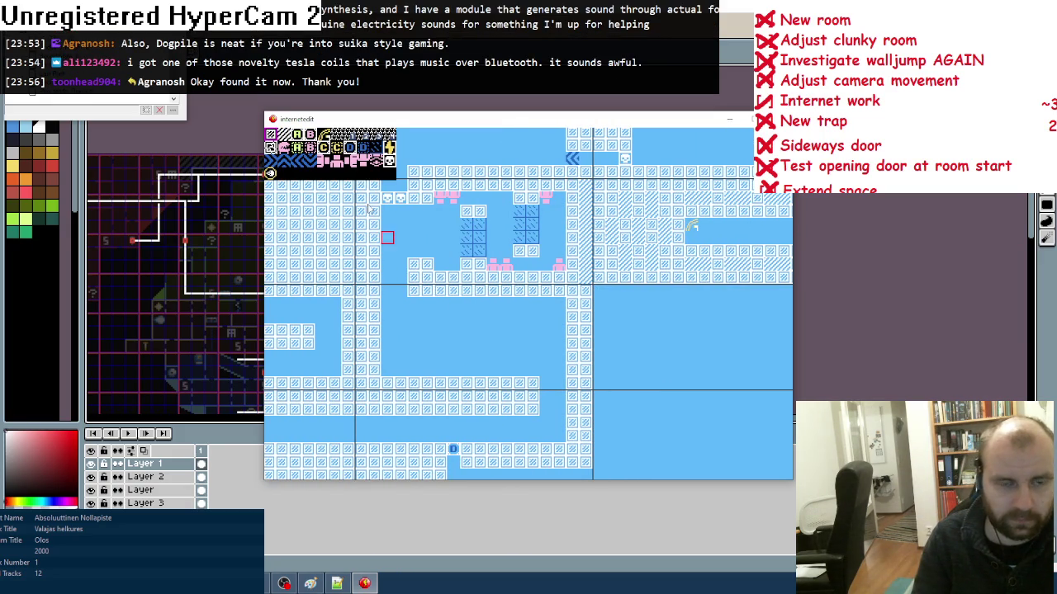
pyautogui.click(290, 160)
pyautogui.click(394, 264)
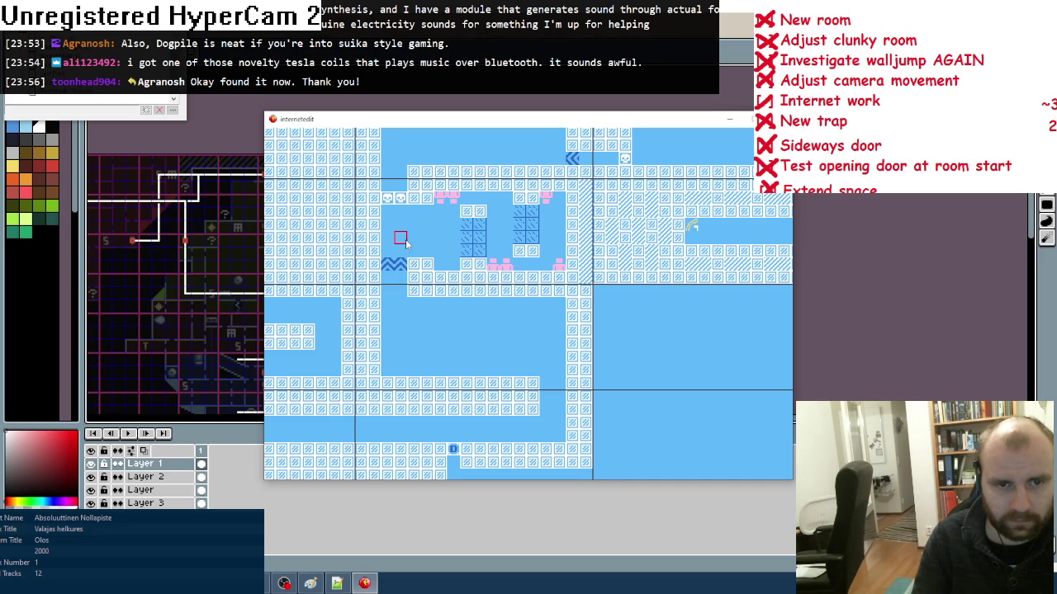
pyautogui.rightClick(396, 264)
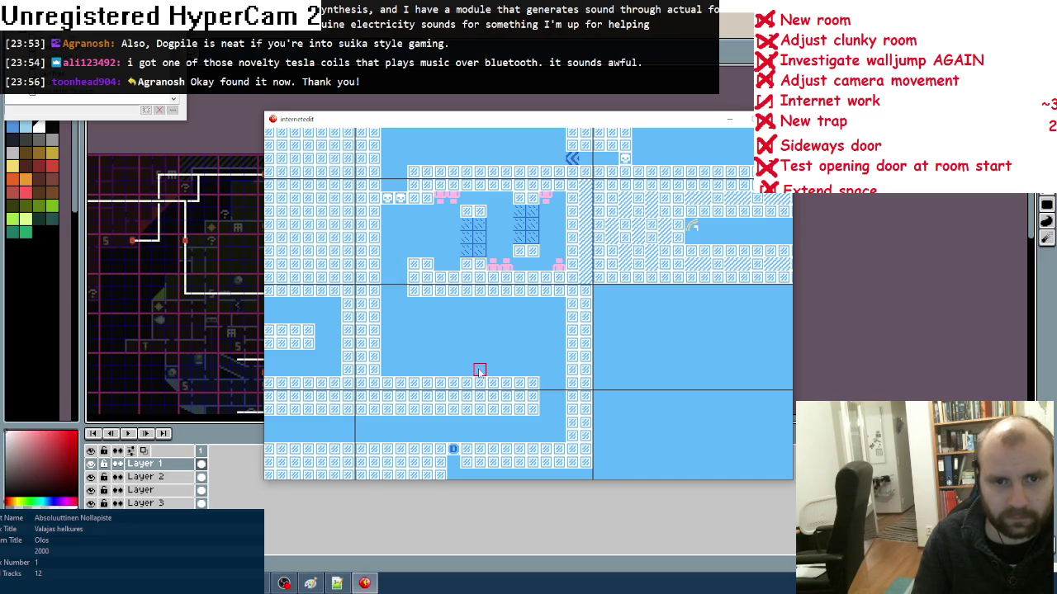
# - Pan left, down, up and right to survey the surrounding level screens
pyautogui.press('Left')
pyautogui.press('Down')
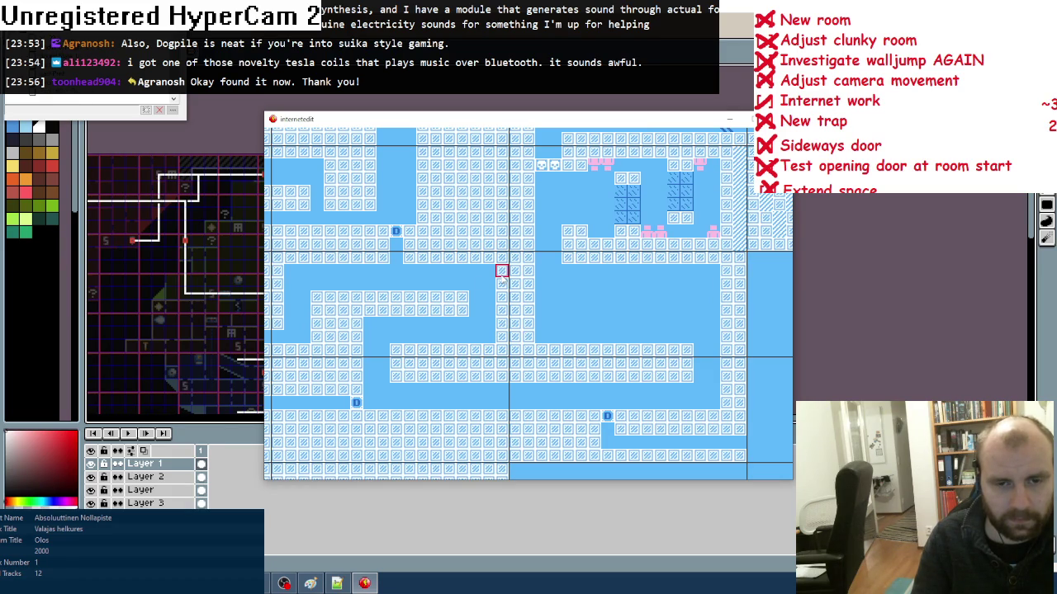
pyautogui.press('Left')
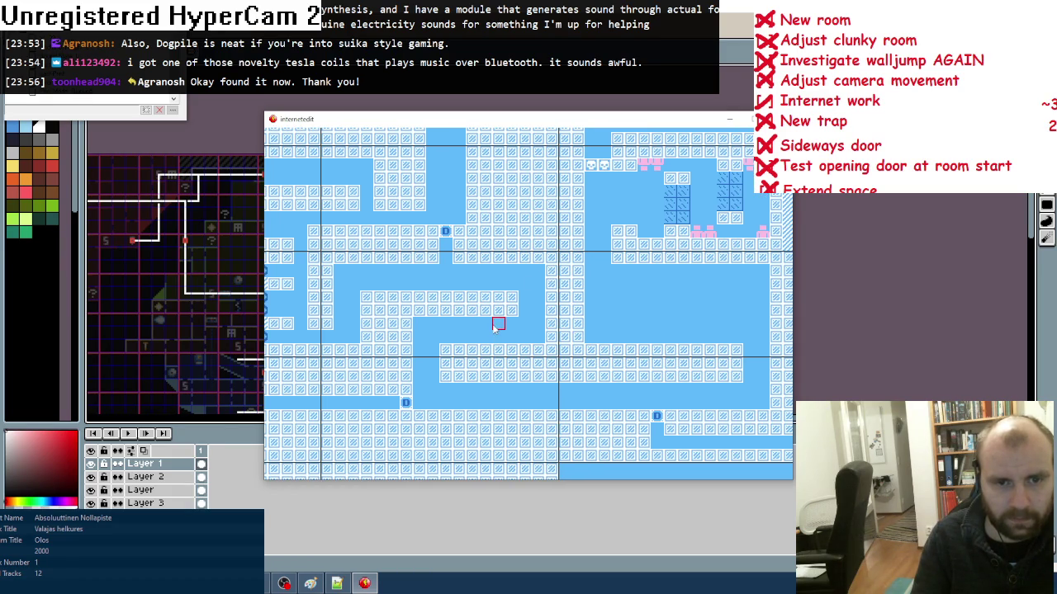
pyautogui.press('Up')
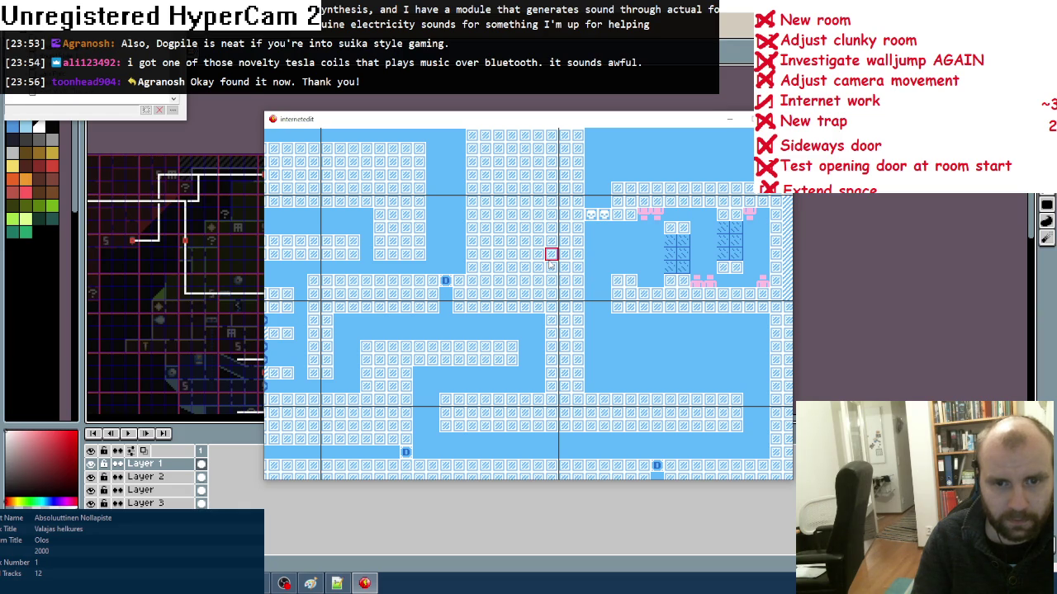
pyautogui.press('Right')
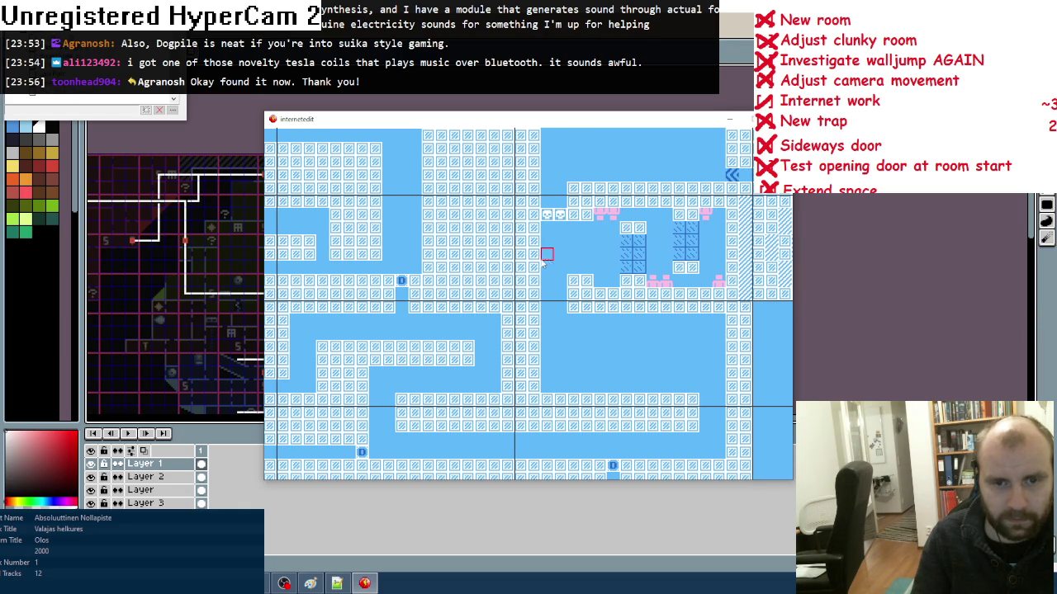
pyautogui.press('Up')
pyautogui.press('Up')
pyautogui.press('Up')
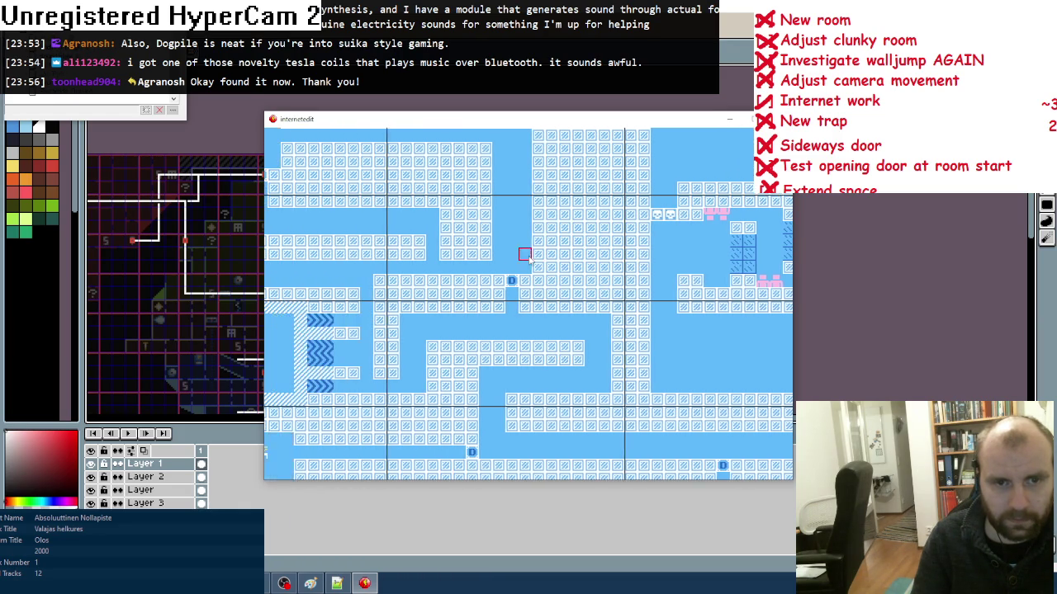
pyautogui.press('Up')
pyautogui.press('Up')
pyautogui.press('Up')
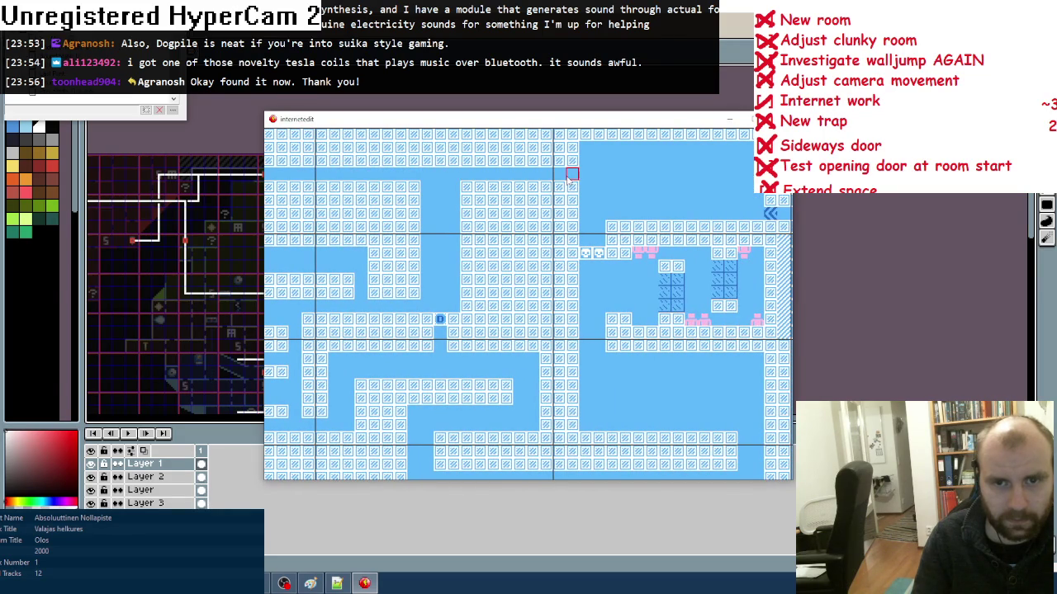
# - Pick tiles from the palette while checking the screens above and below
pyautogui.press('space')
pyautogui.click(302, 163)
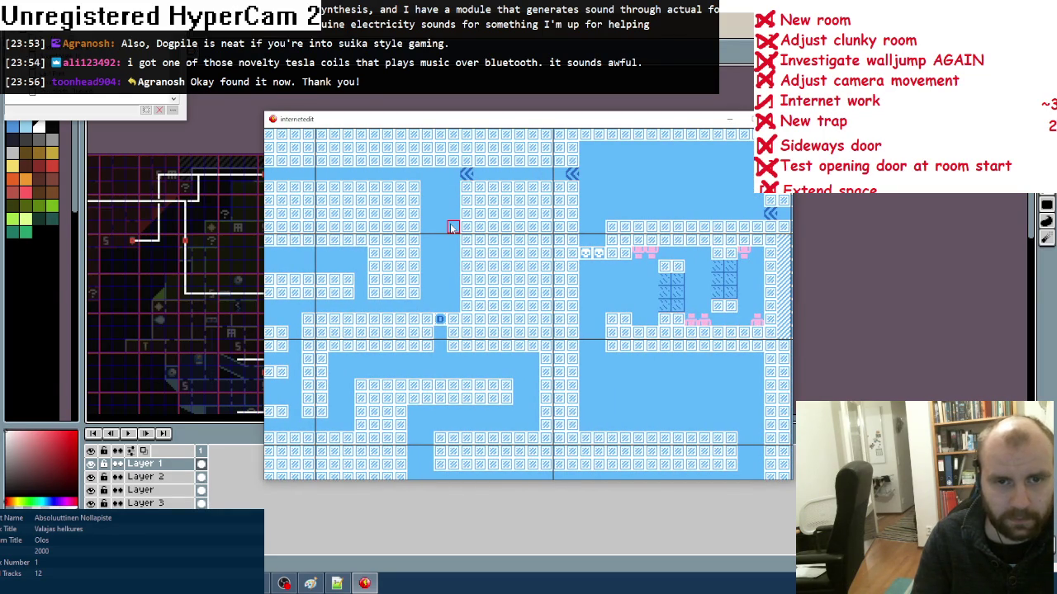
pyautogui.press('Down')
pyautogui.press('Up')
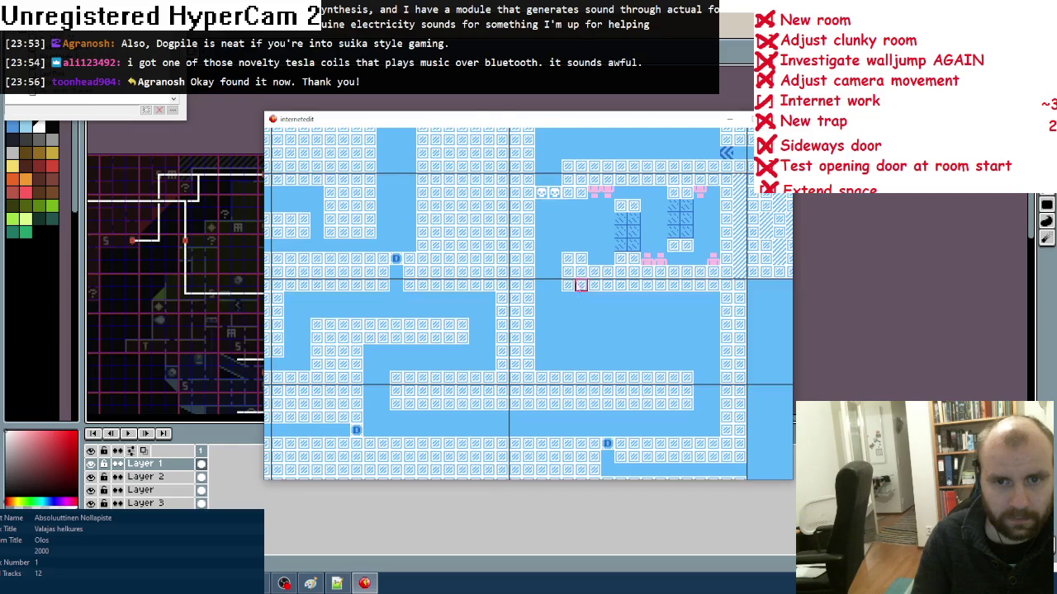
pyautogui.press('space')
pyautogui.click(283, 171)
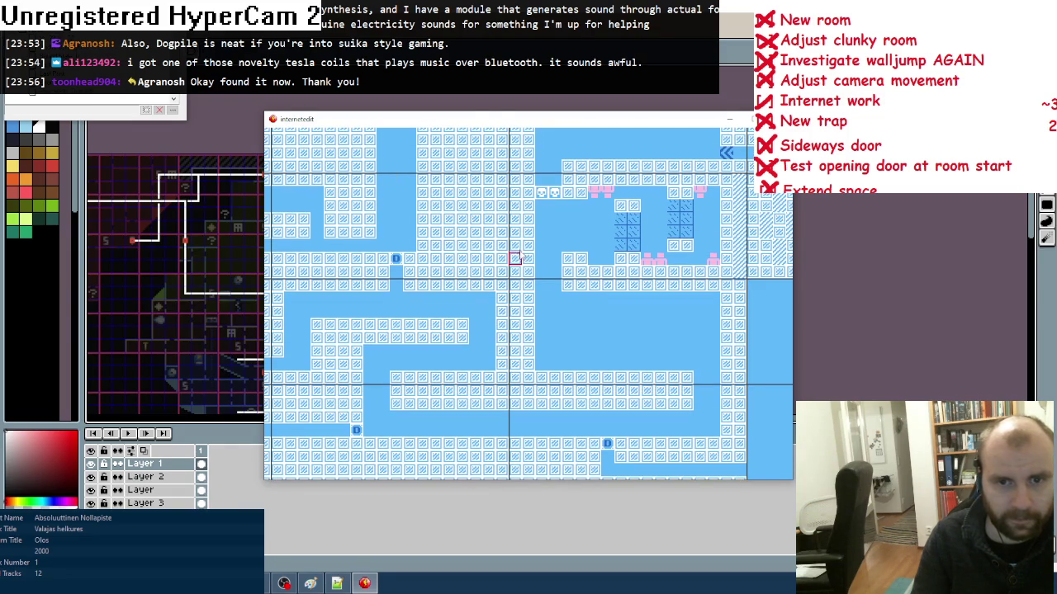
# - Pan around the nearby rooms to review the walled passages and door tiles
pyautogui.press('Down')
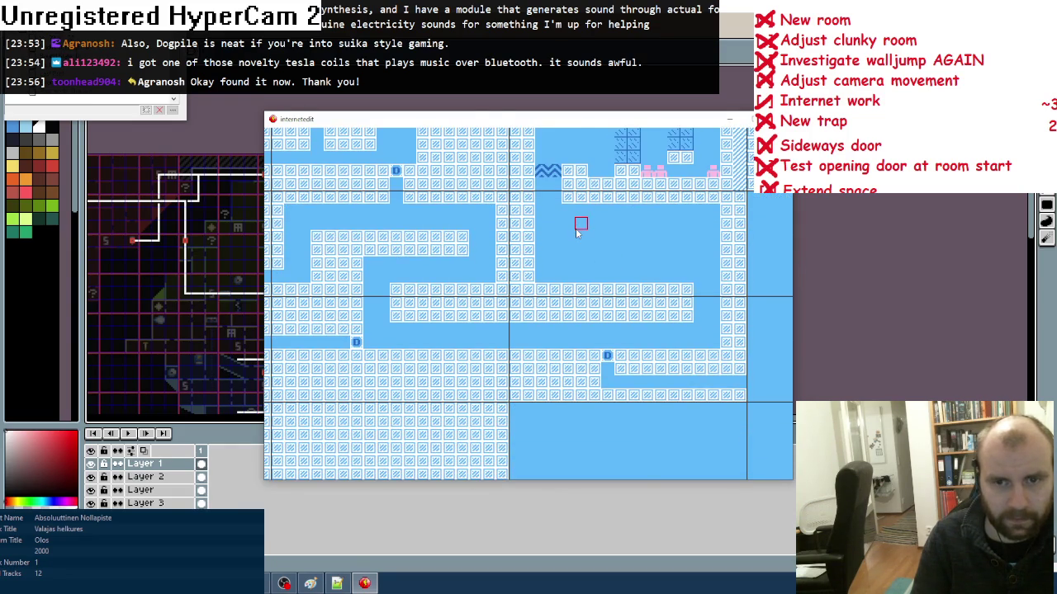
pyautogui.press('Right')
pyautogui.press('Up')
pyautogui.press('Right')
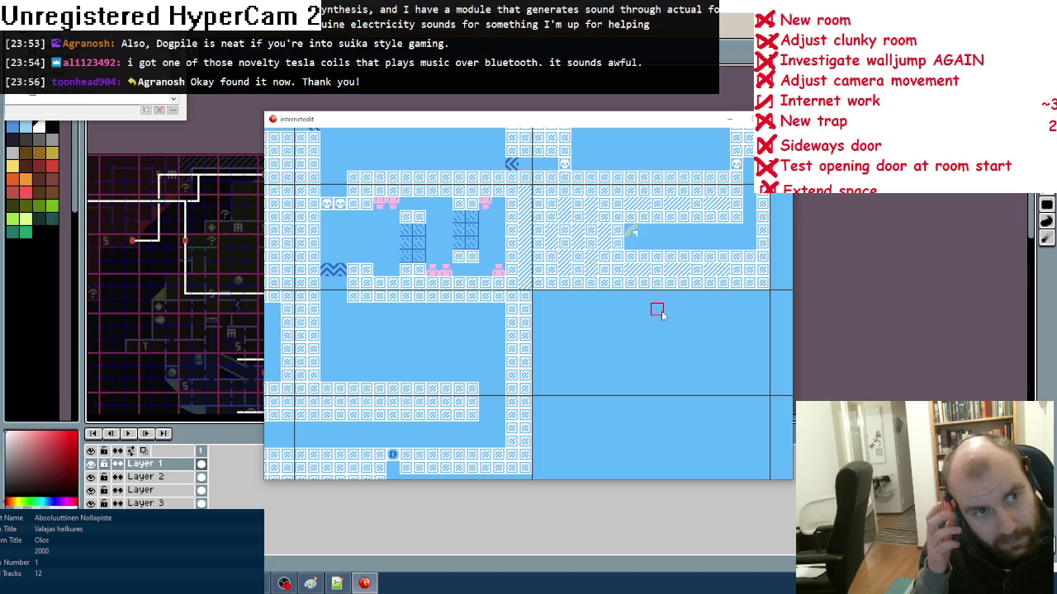
pyautogui.press('Left')
pyautogui.press('Left')
pyautogui.press('Left')
pyautogui.press('Left')
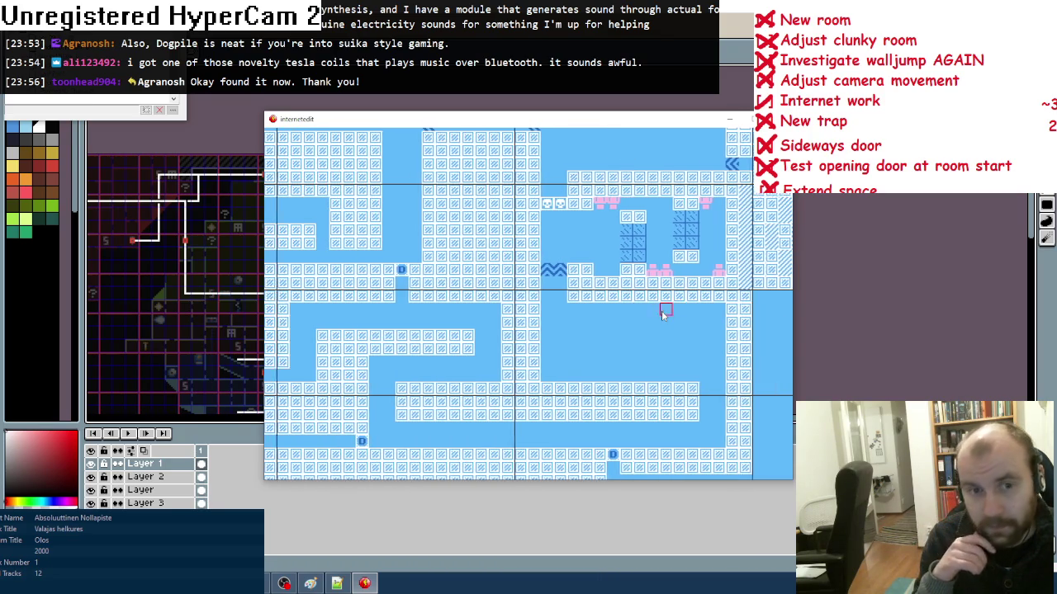
pyautogui.press('Left')
pyautogui.press('Left')
pyautogui.press('Left')
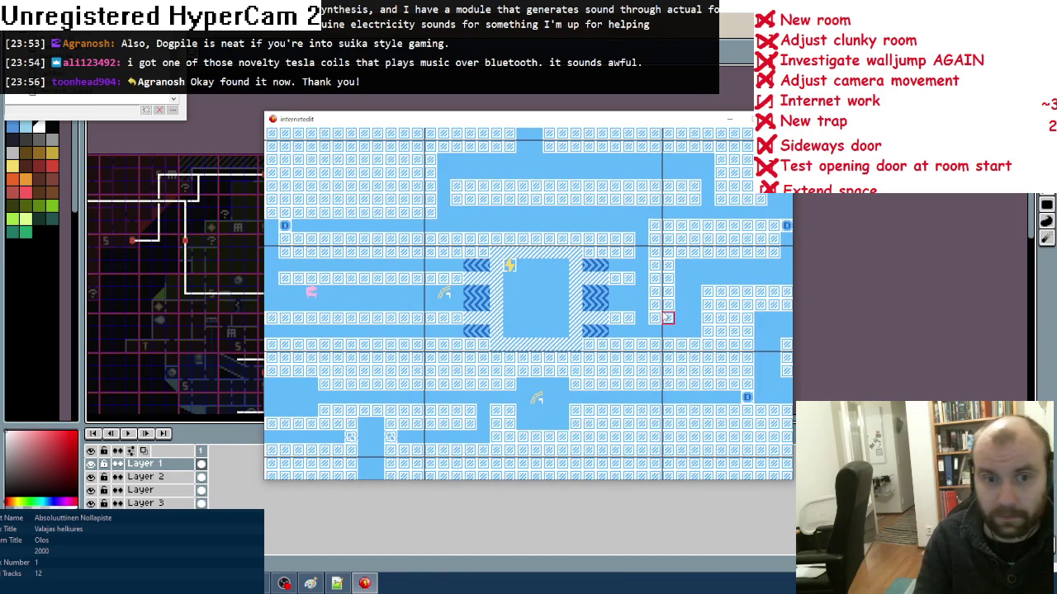
pyautogui.press('Right')
pyautogui.press('Right')
pyautogui.press('Down')
pyautogui.press('Right')
pyautogui.press('Right')
pyautogui.press('Right')
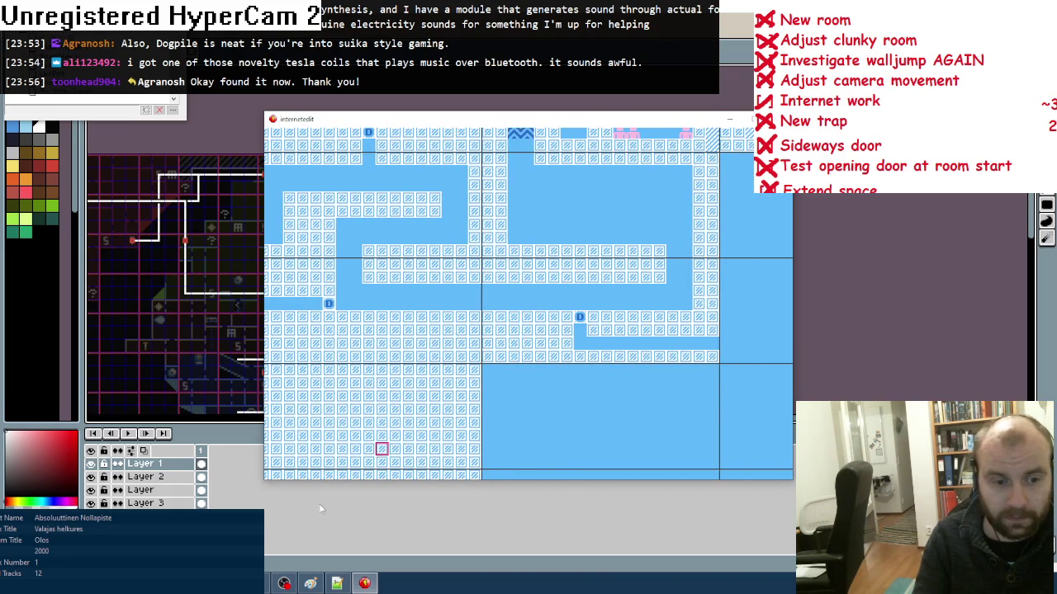
# - Toggle between the map overview and the level window a few times
pyautogui.press('Escape')
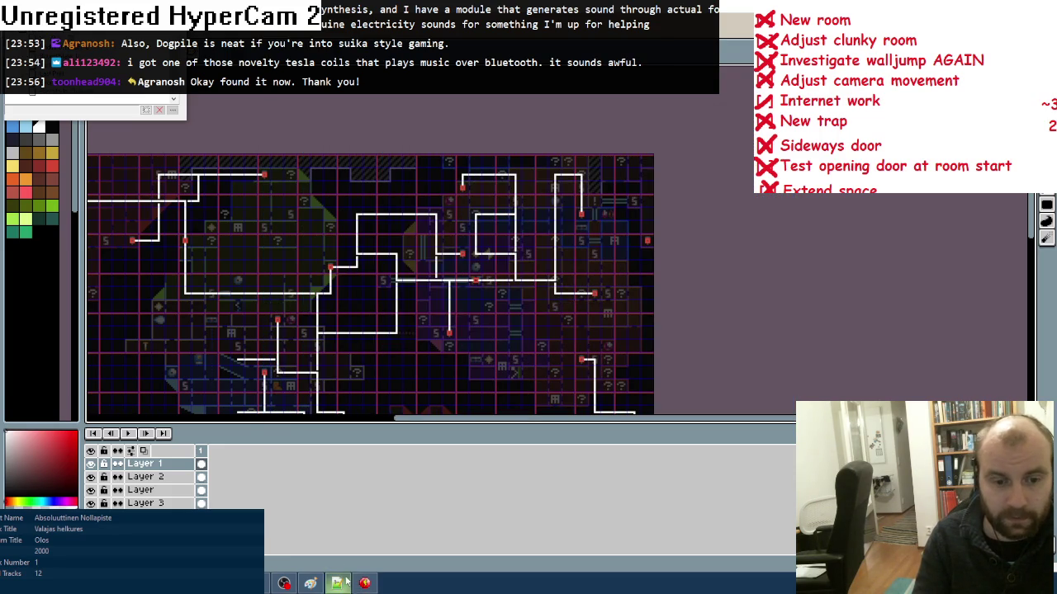
pyautogui.click(365, 584)
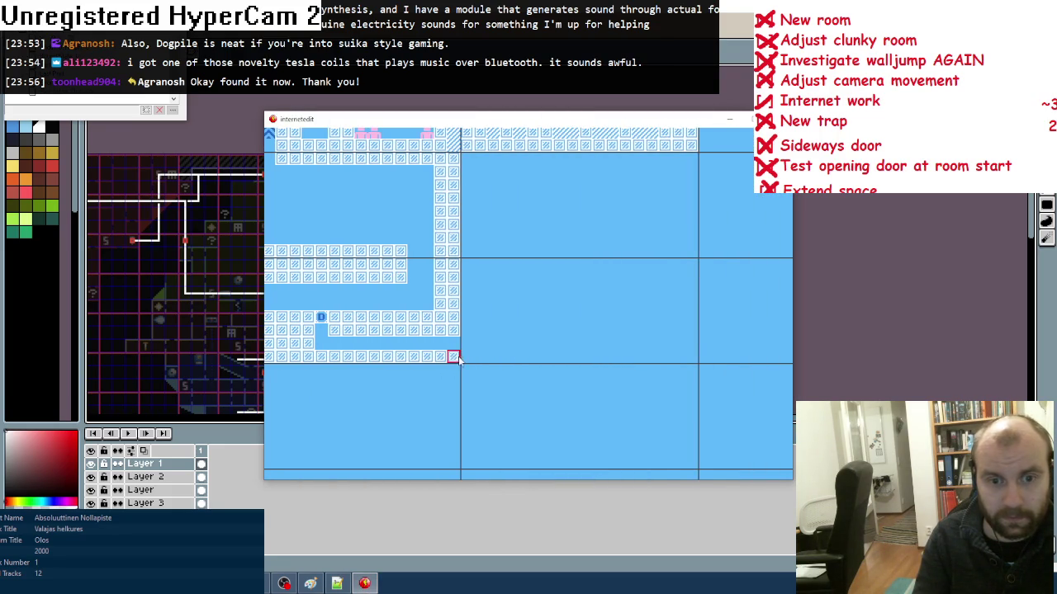
pyautogui.press('Escape')
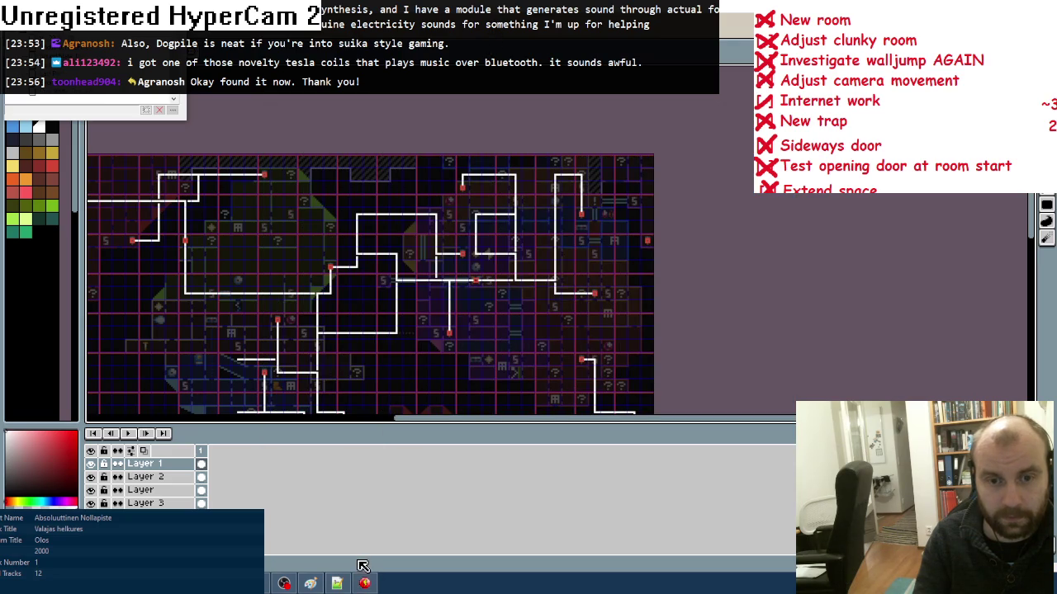
pyautogui.click(364, 584)
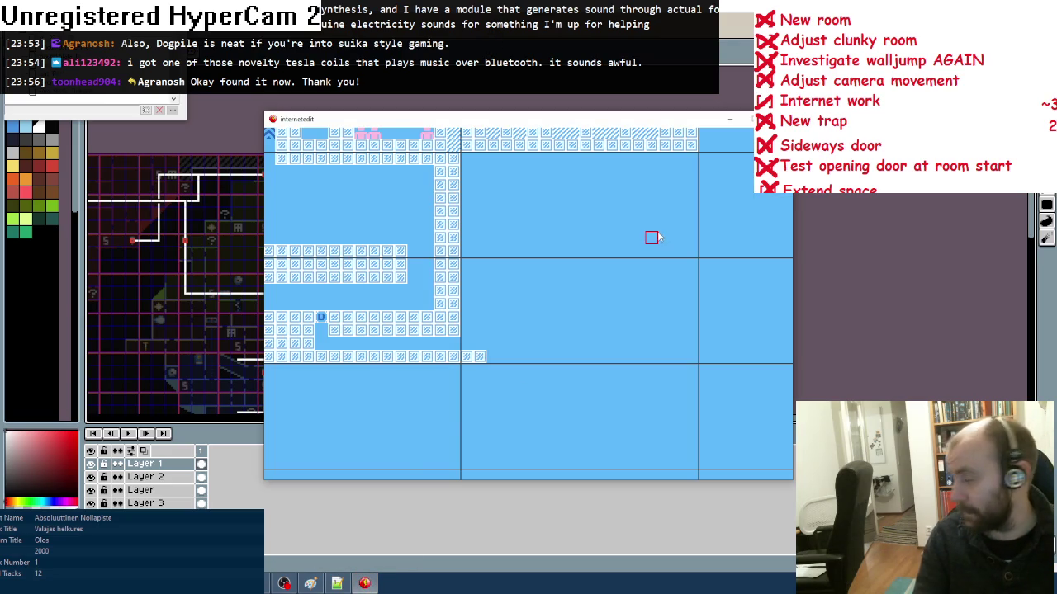
pyautogui.press('Escape')
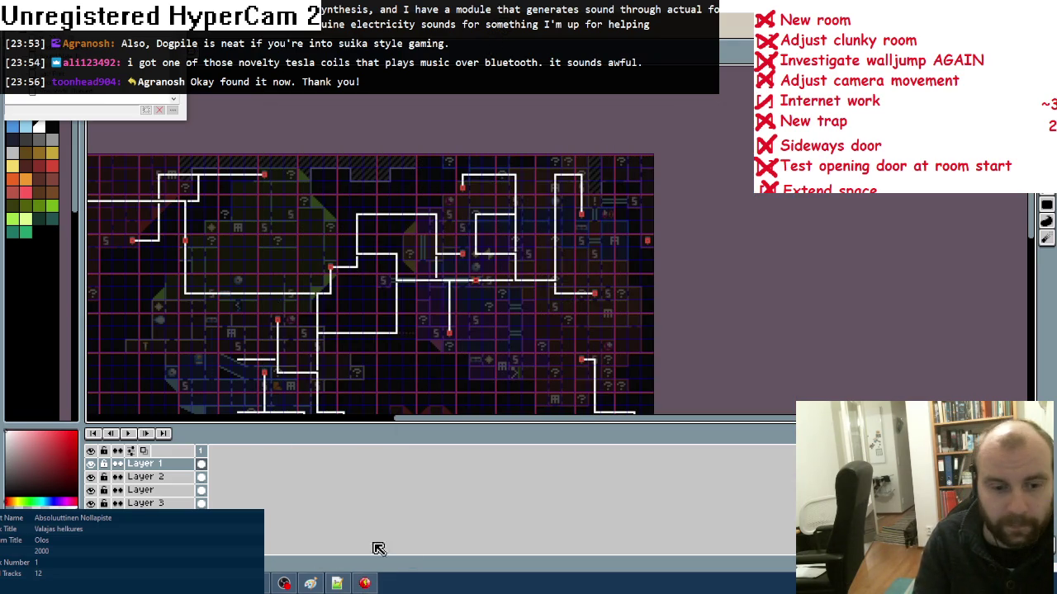
pyautogui.click(364, 583)
# - Paint two wall tiles and two wall columns, then extend the floor right with walls rising at its end
pyautogui.click(466, 330)
pyautogui.click(479, 330)
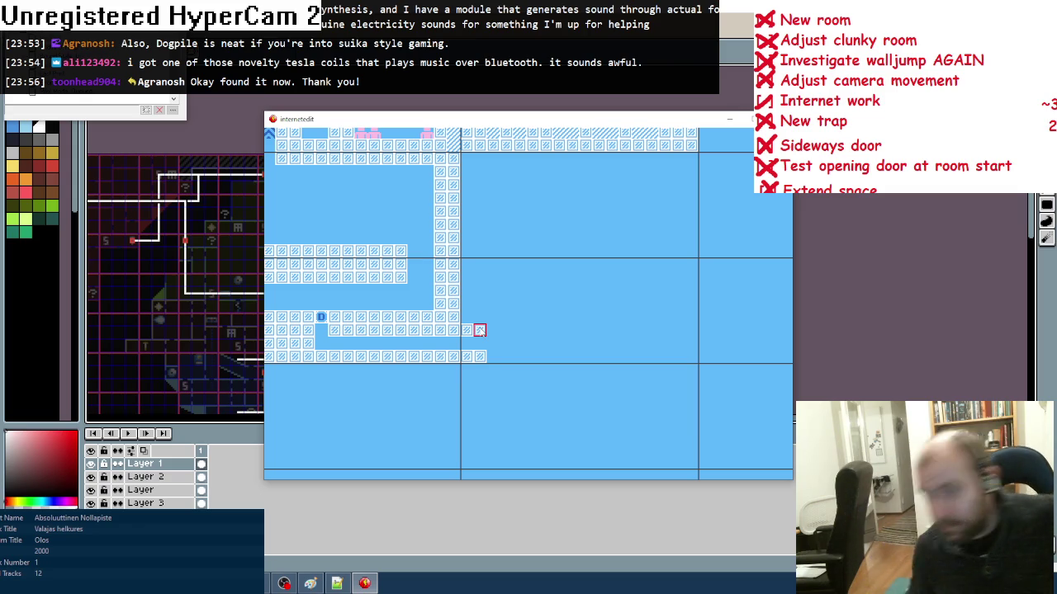
pyautogui.moveTo(480, 330); pyautogui.dragTo(480, 277)
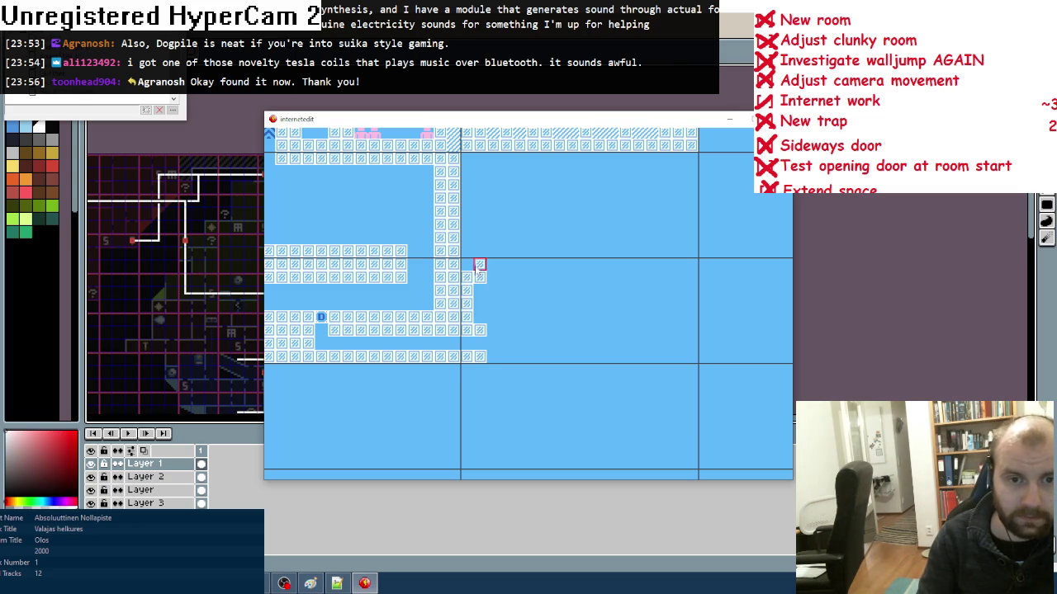
pyautogui.moveTo(468, 318); pyautogui.dragTo(482, 291)
pyautogui.moveTo(495, 365)
pyautogui.mouseDown()
pyautogui.moveTo(691, 347)
pyautogui.moveTo(692, 264)
pyautogui.moveTo(679, 344)
pyautogui.mouseUp()
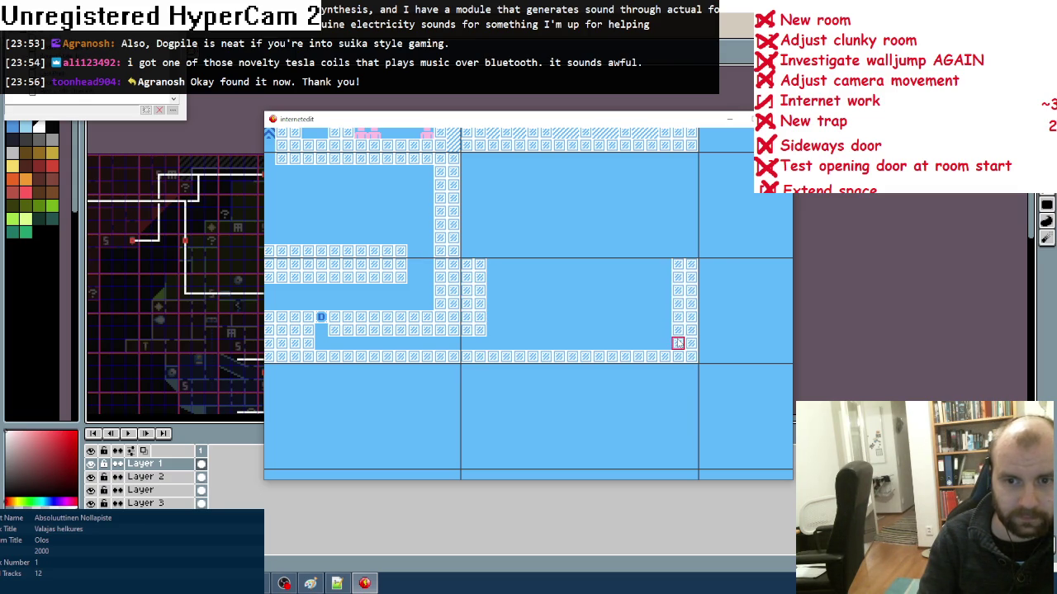
pyautogui.press('Up')
pyautogui.press('Left')
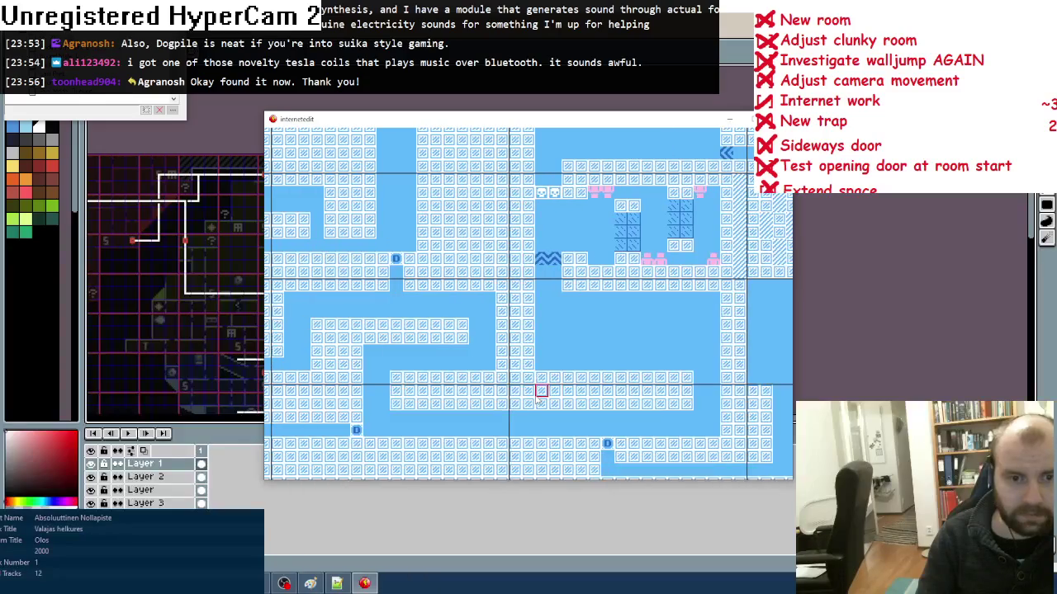
# - Pan around the level to look over its other areas
pyautogui.press('Left')
pyautogui.press('Left')
pyautogui.press('Left')
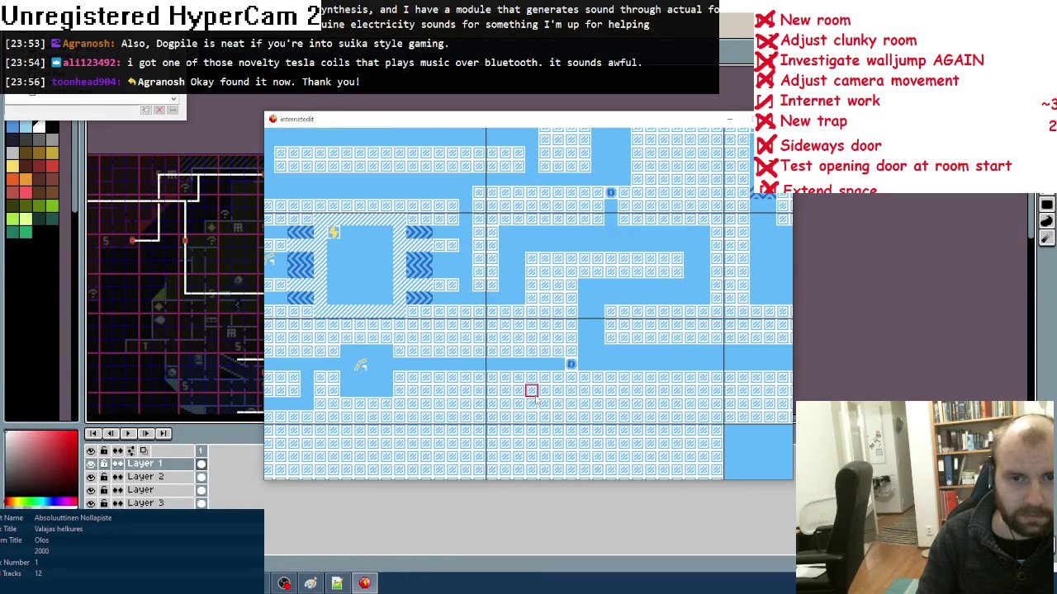
pyautogui.press('Up')
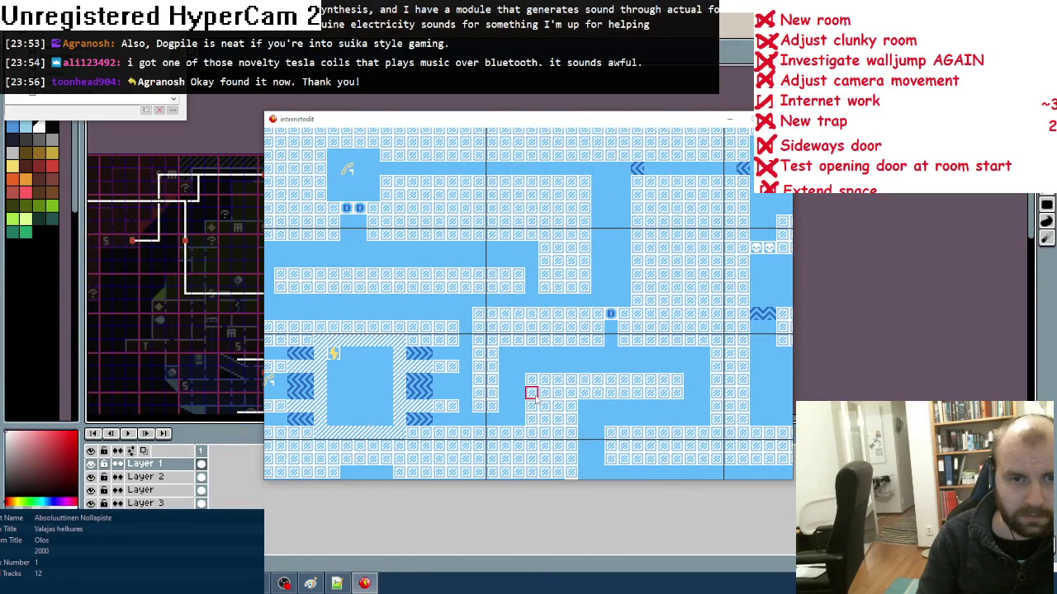
pyautogui.press('Down')
pyautogui.press('Right')
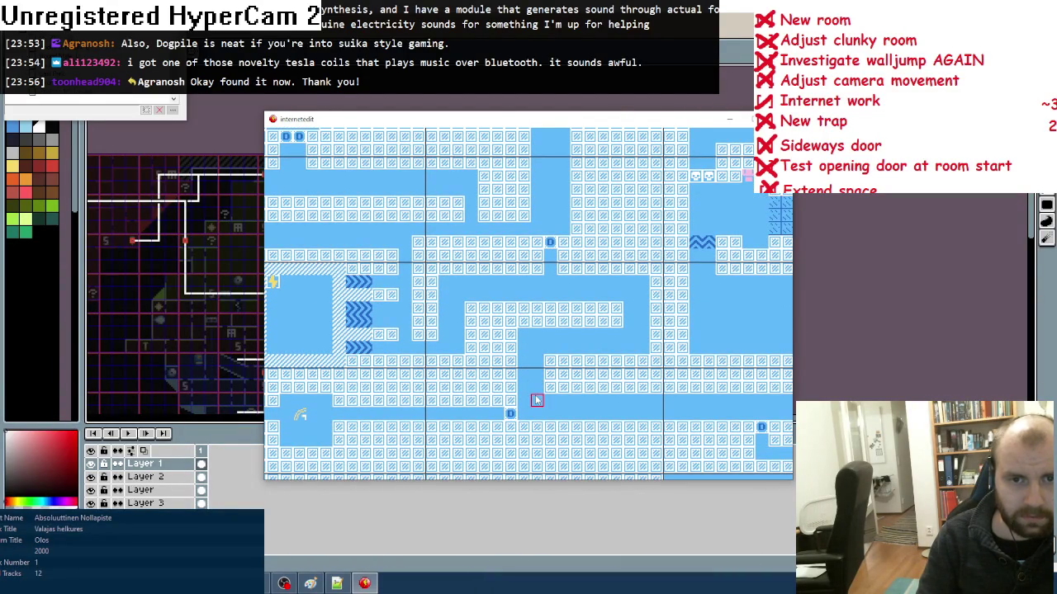
pyautogui.press('Up')
pyautogui.press('Left')
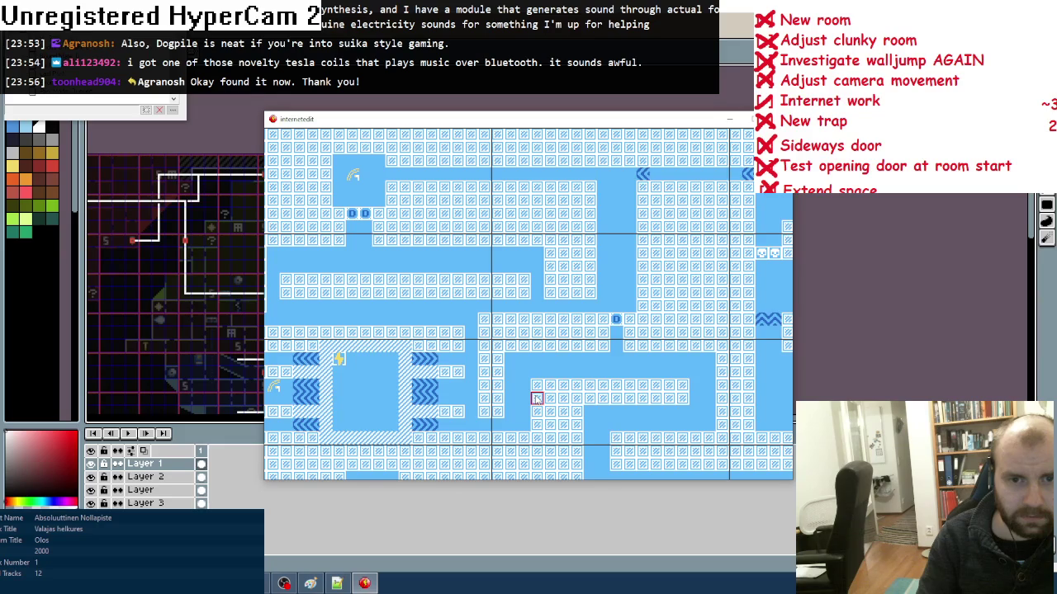
pyautogui.press('Left')
pyautogui.press('Down')
pyautogui.press('Right')
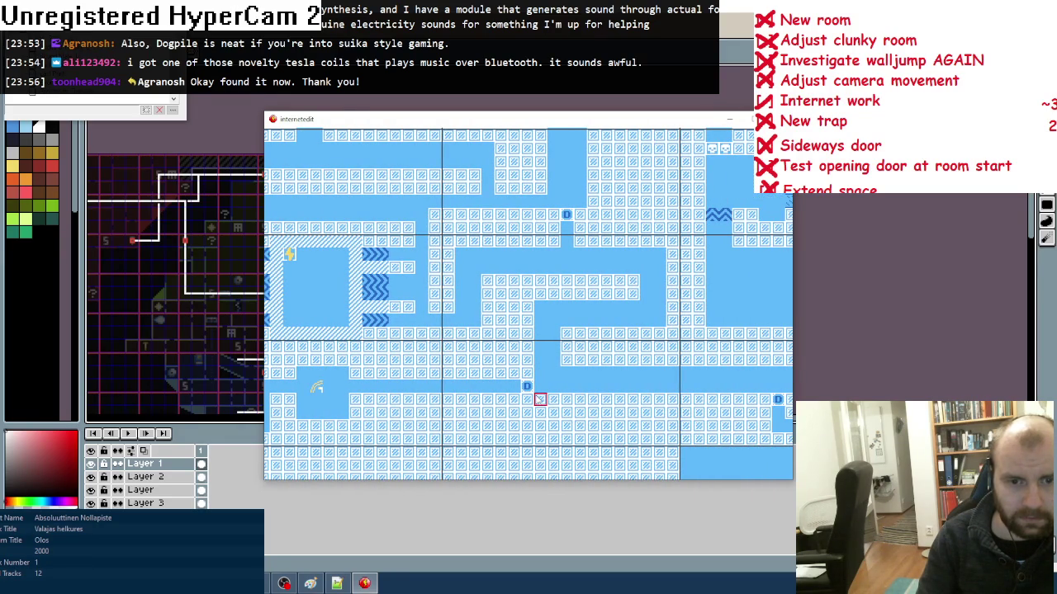
pyautogui.press('Up')
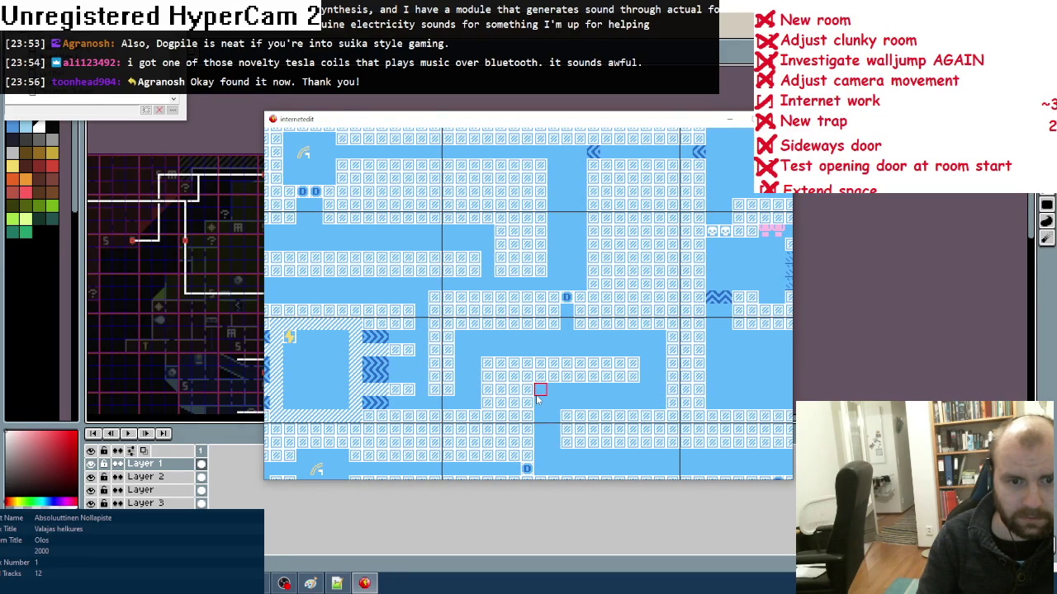
pyautogui.press('Left')
pyautogui.press('Down')
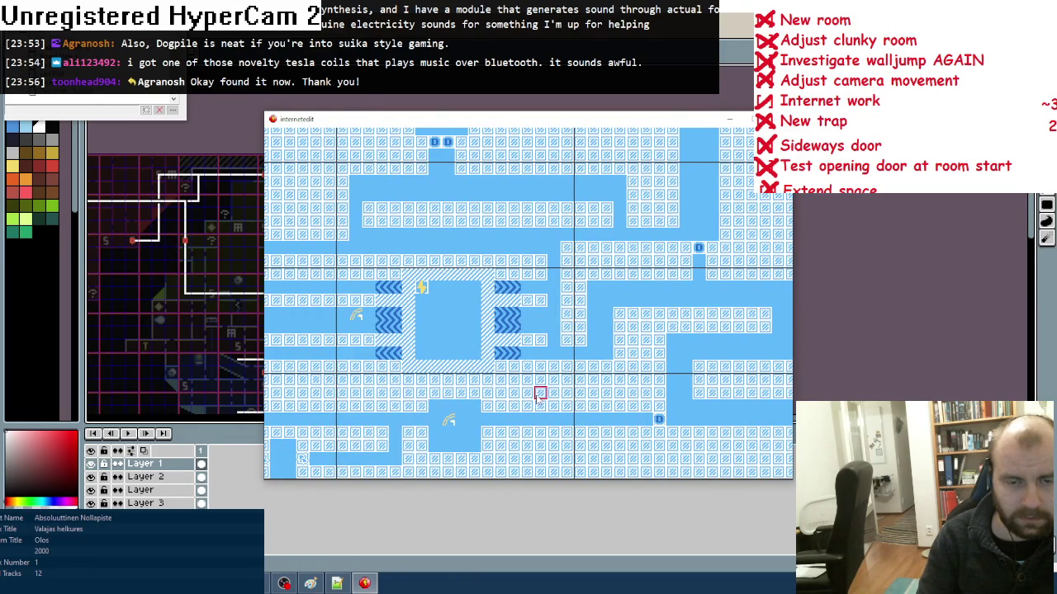
pyautogui.press('Down')
pyautogui.press('Right')
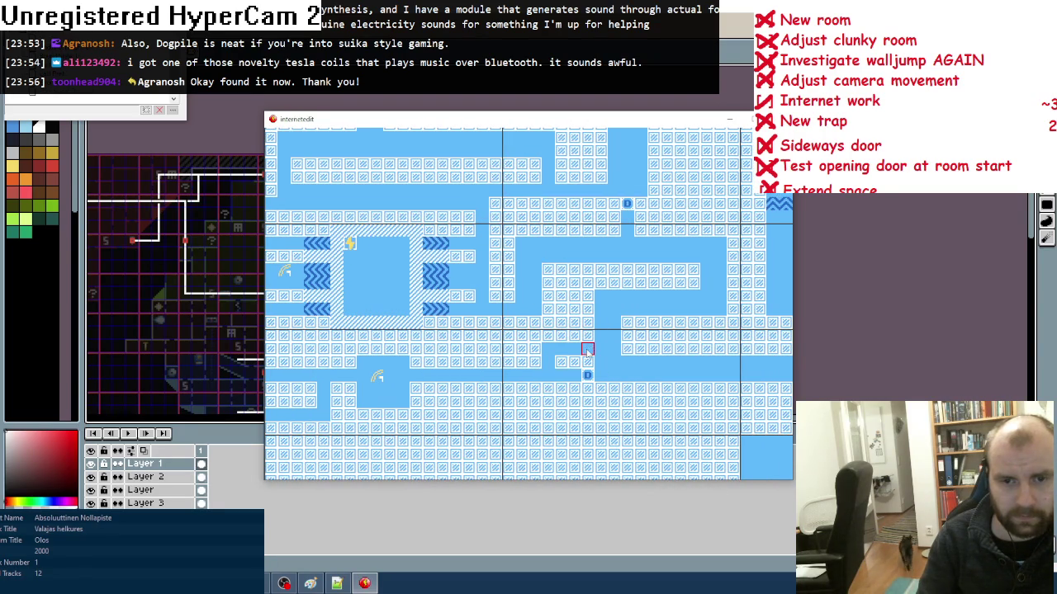
# - Paint three blue chevron tiles along the passage and a different chevron at its end
pyautogui.press('space')
pyautogui.click(307, 161)
pyautogui.moveTo(588, 352); pyautogui.dragTo(558, 351)
pyautogui.press('space')
pyautogui.click(300, 162)
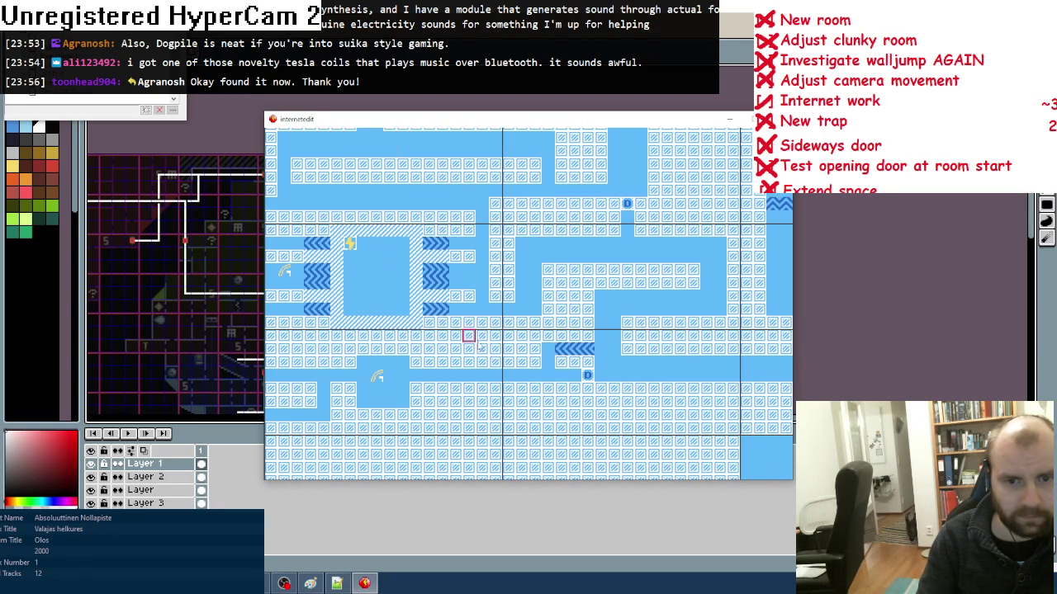
pyautogui.click(548, 364)
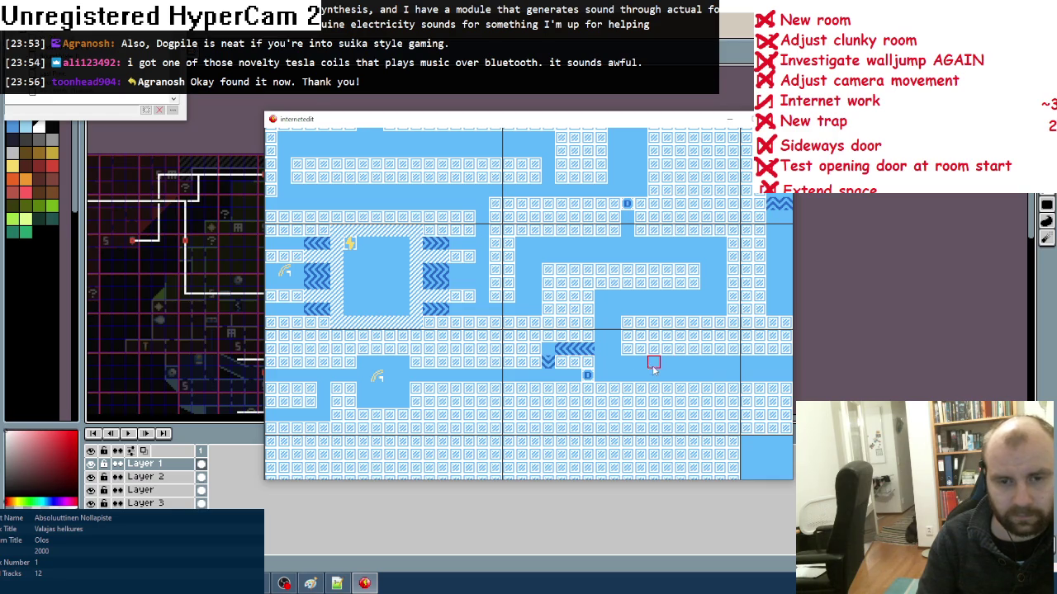
# - Choose the link tile from the palette in the right-hand area
pyautogui.press('Left')
pyautogui.press('Left')
pyautogui.press('Left')
pyautogui.press('Up')
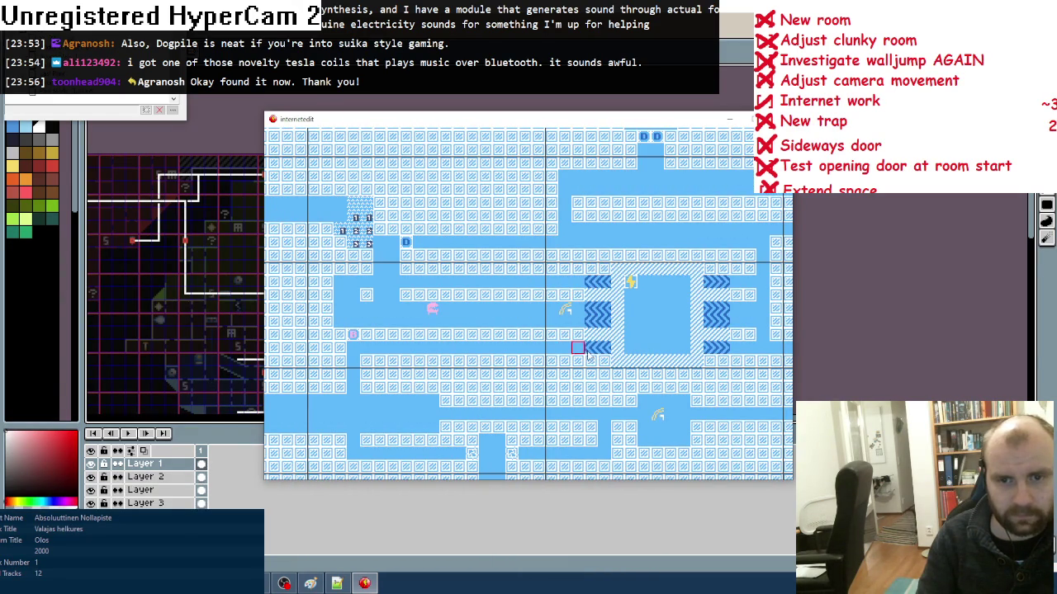
pyautogui.press('Right')
pyautogui.press('Right')
pyautogui.press('Right')
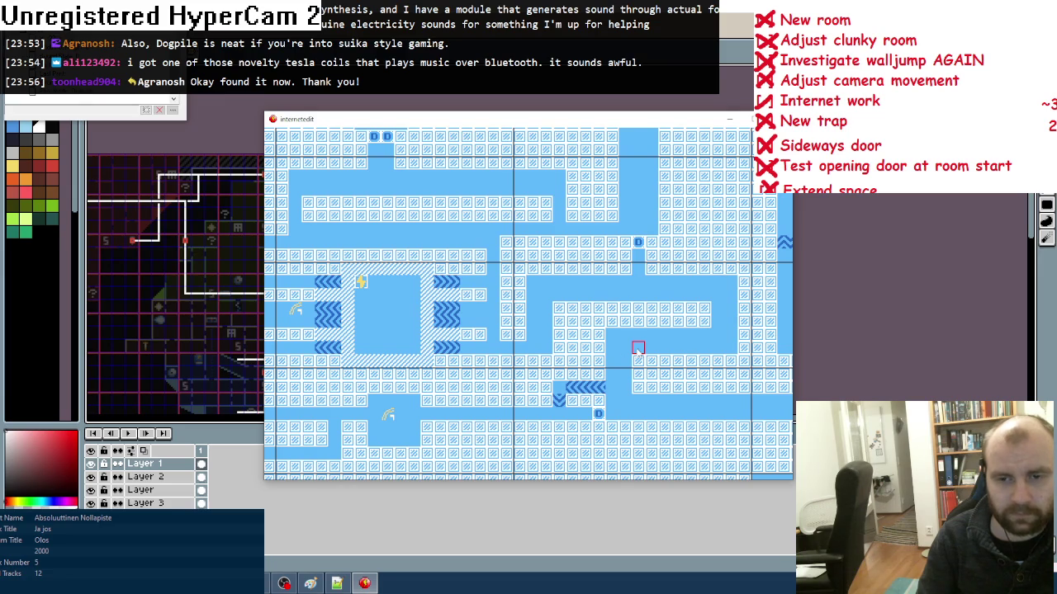
pyautogui.press('space')
pyautogui.click(277, 150)
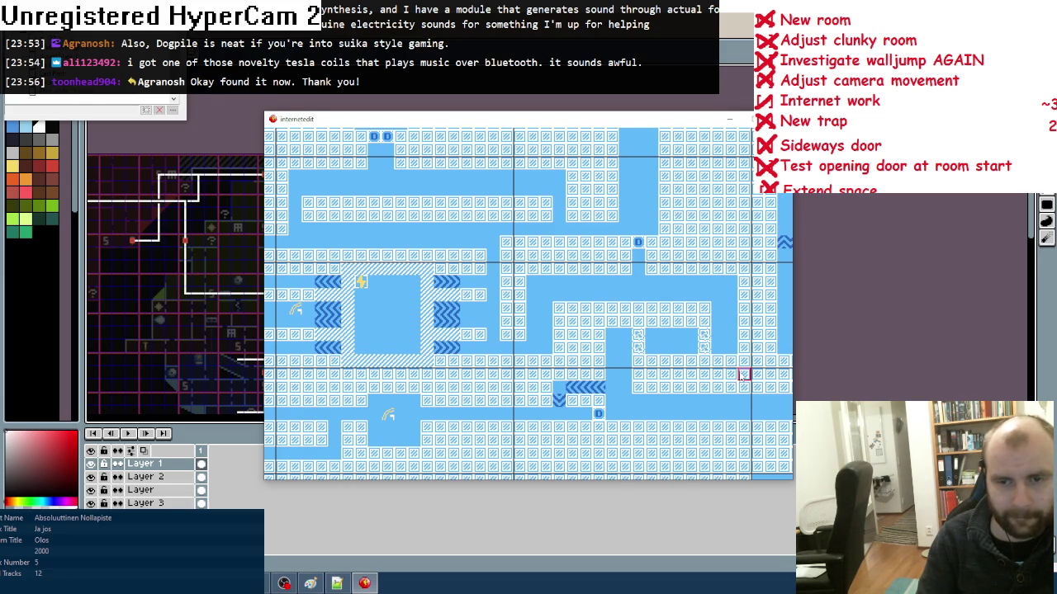
# - Erase the two link tiles and repaint them further along the passage
pyautogui.press('Right')
pyautogui.press('Right')
pyautogui.press('Right')
pyautogui.press('Up')
pyautogui.press('Left')
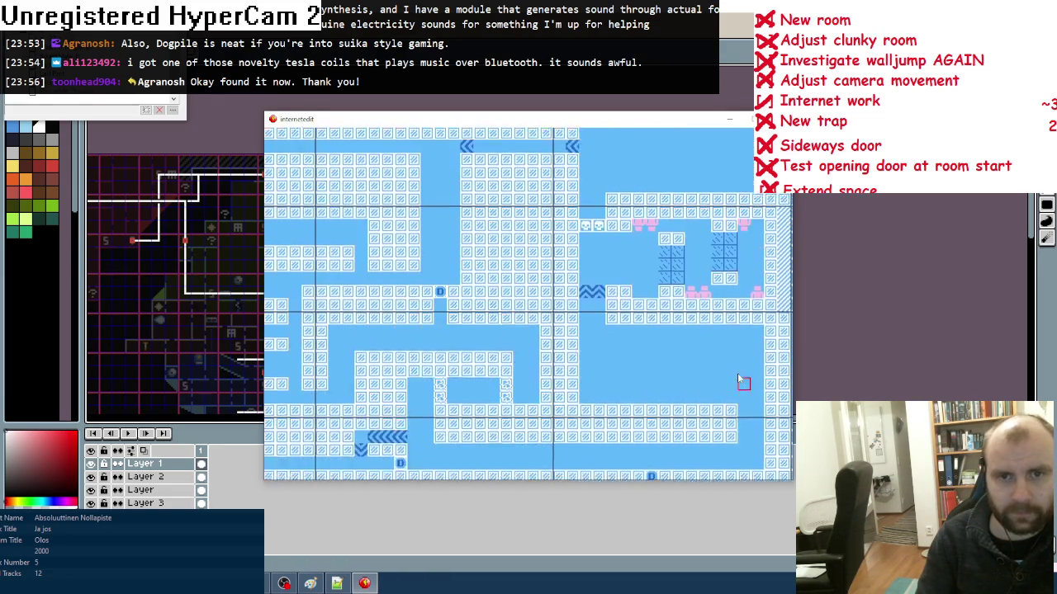
pyautogui.press('Right')
pyautogui.press('Down')
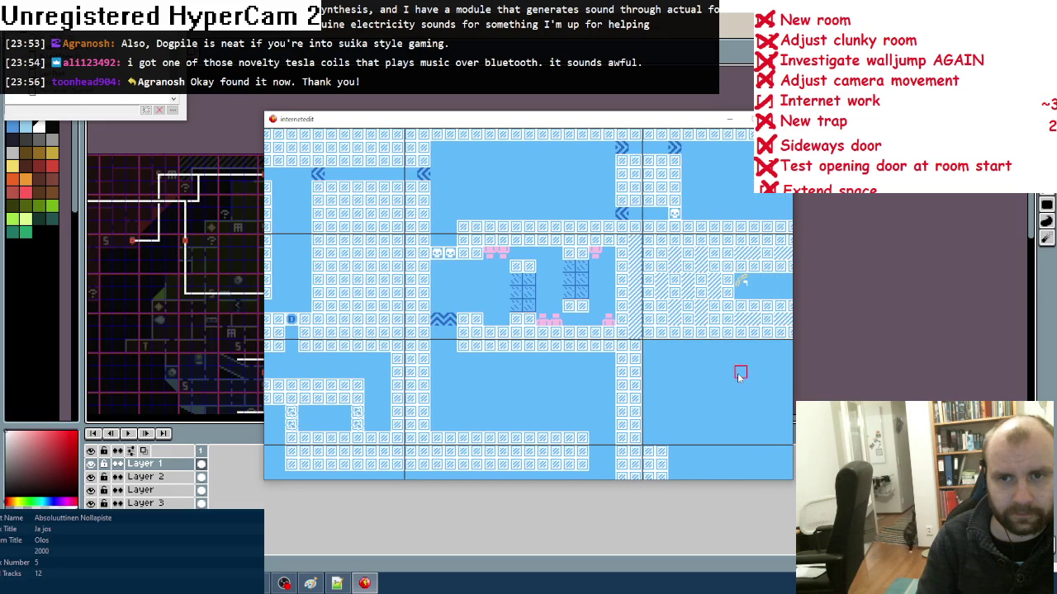
pyautogui.press('Left')
pyautogui.press('Left')
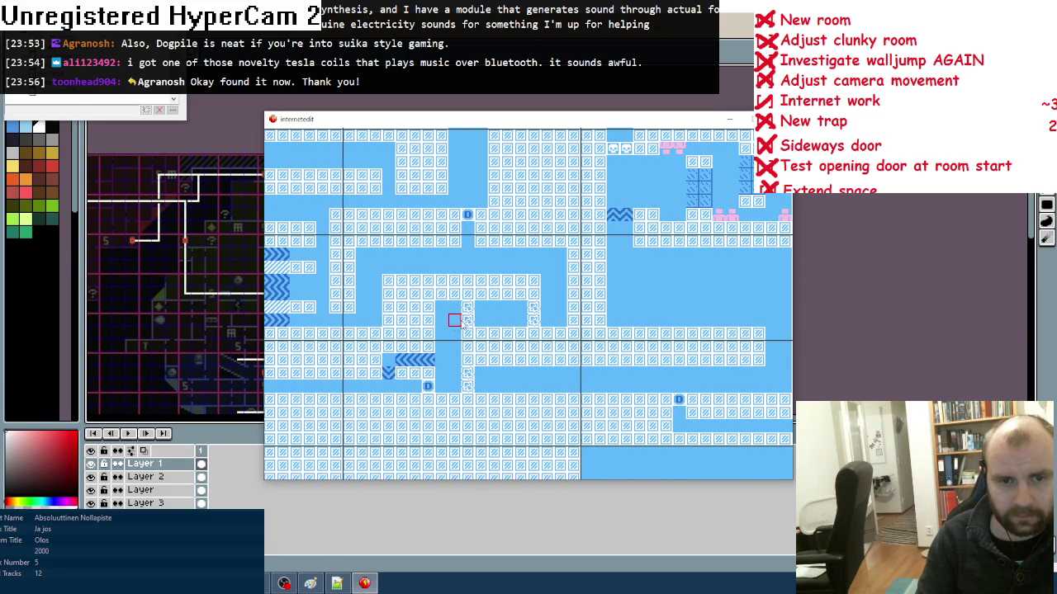
pyautogui.moveTo(533, 308); pyautogui.dragTo(535, 321)
pyautogui.moveTo(479, 377); pyautogui.dragTo(480, 389)
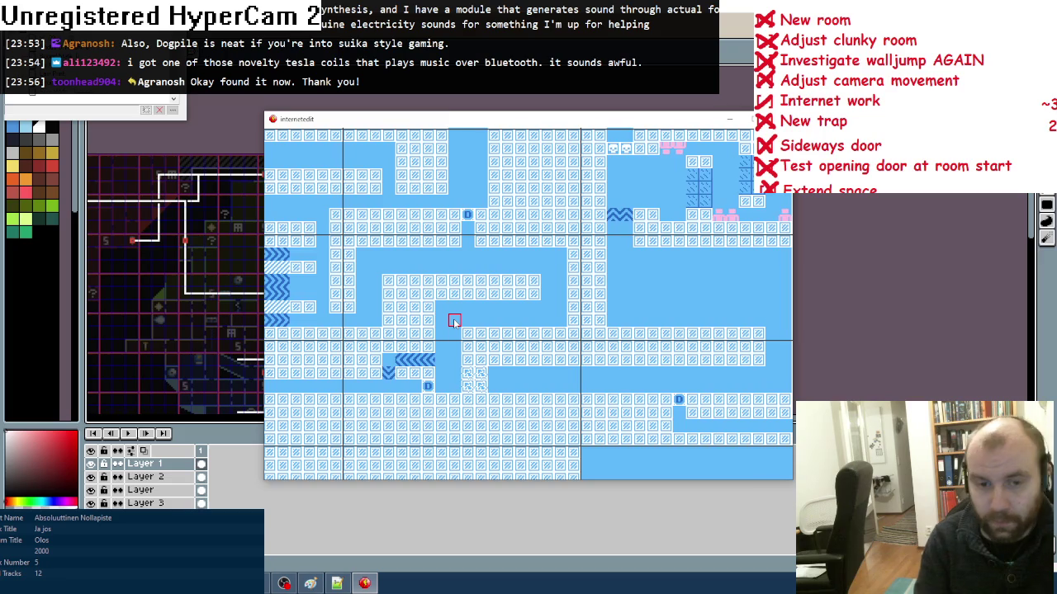
# - Pan across a few more map areas, then close the level window
pyautogui.press('Left')
pyautogui.press('Down')
pyautogui.press('Left')
pyautogui.press('Left')
pyautogui.press('Left')
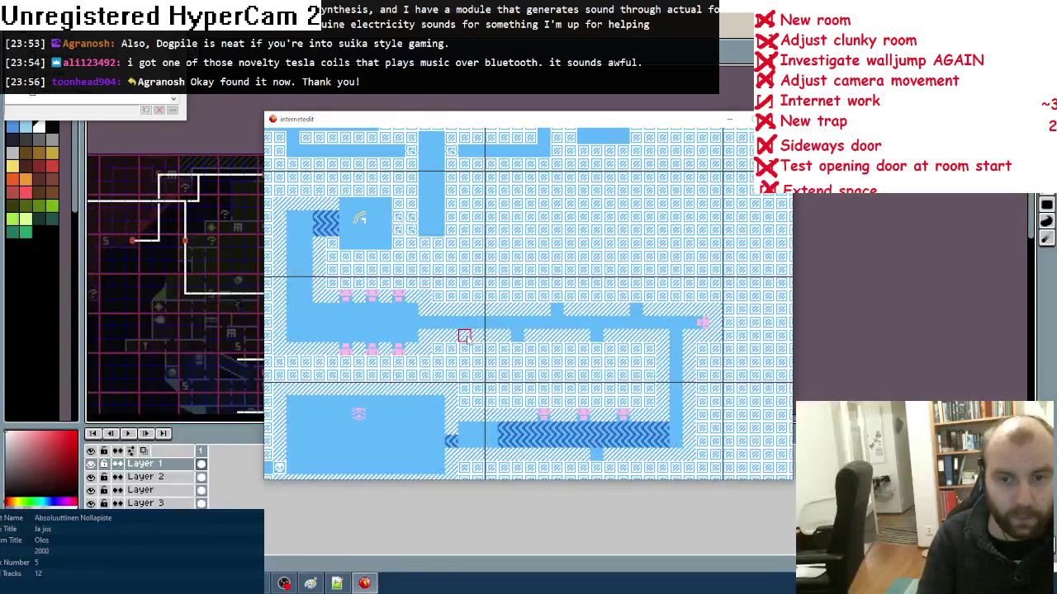
pyautogui.press('Left')
pyautogui.press('Left')
pyautogui.press('Left')
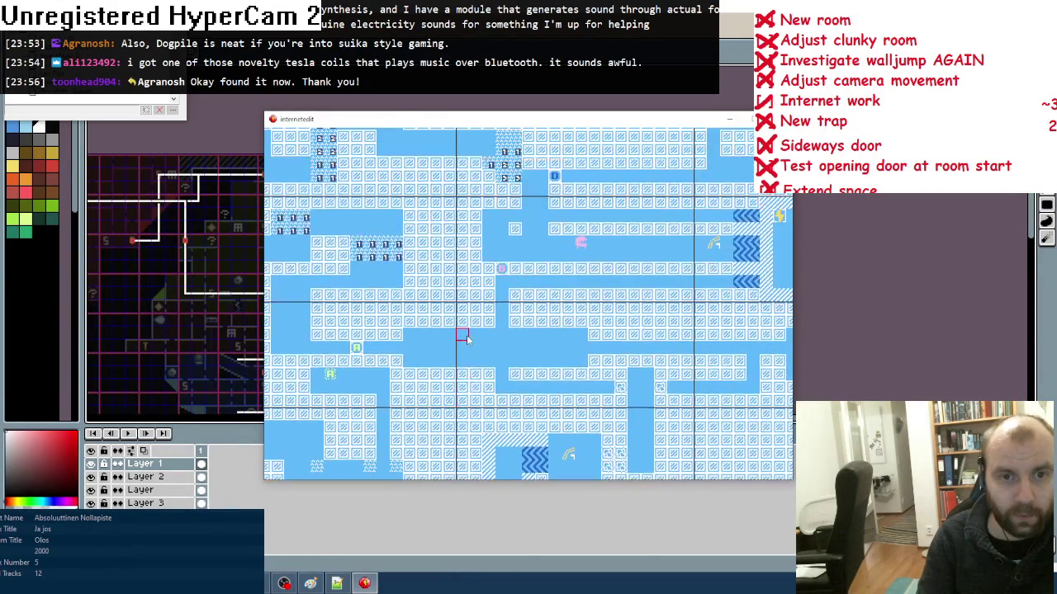
pyautogui.press('Right')
pyautogui.press('Right')
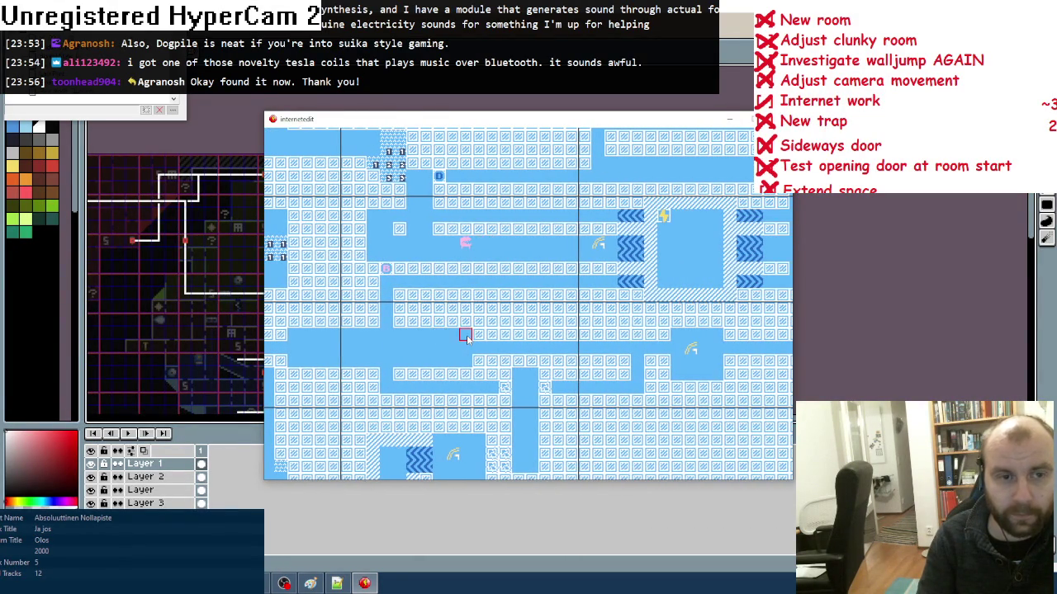
pyautogui.press('Escape')
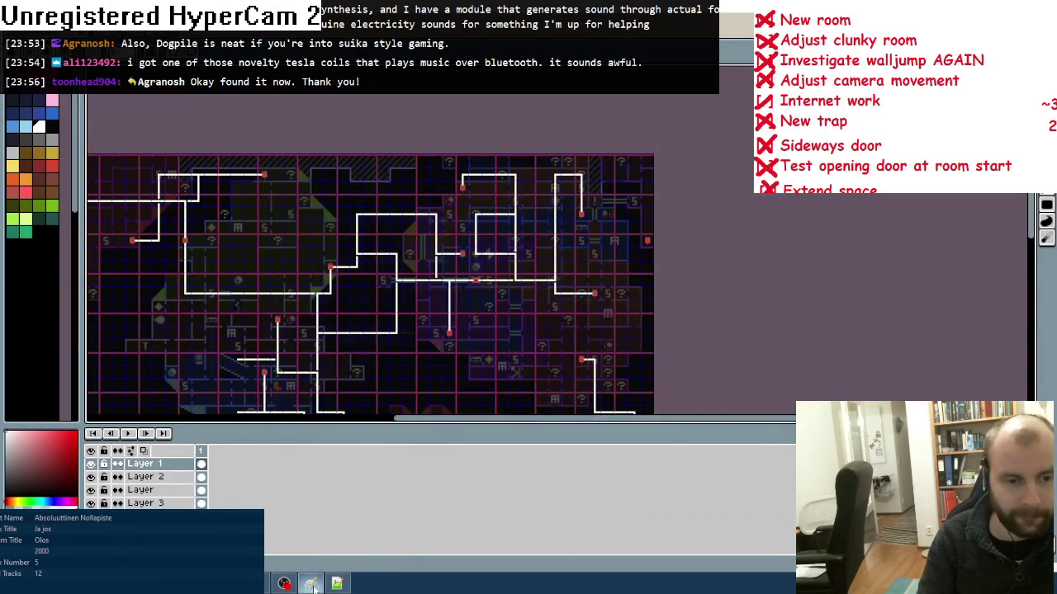
# - Cross off Internet on the to-do list, rebuild internetedit.exe over the old file, and open ESA2's Event Editor
pyautogui.moveTo(13, 184); pyautogui.dragTo(26, 198)
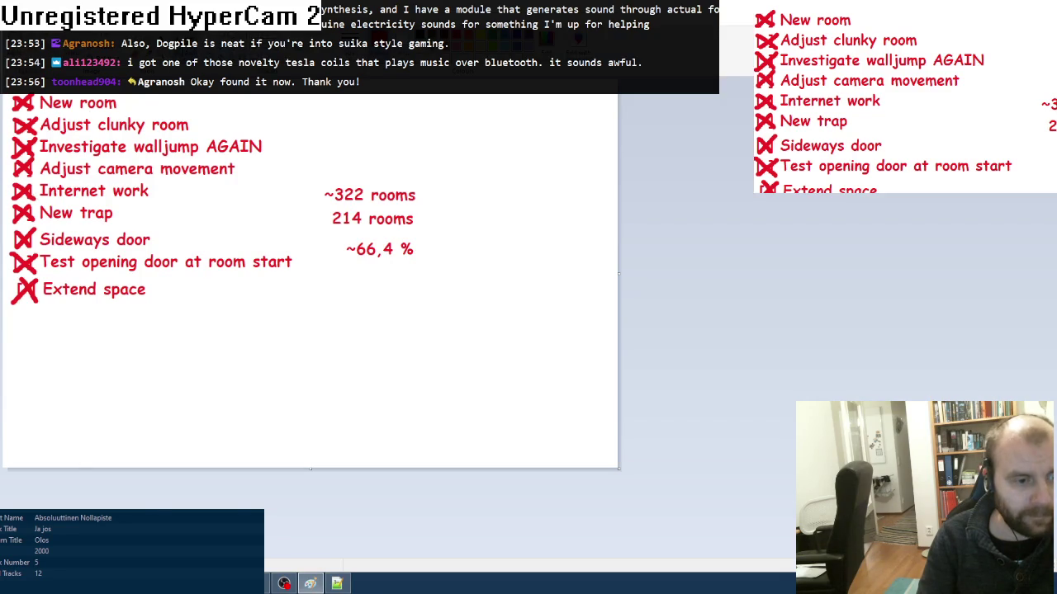
pyautogui.hotkey('alt', 'Tab')
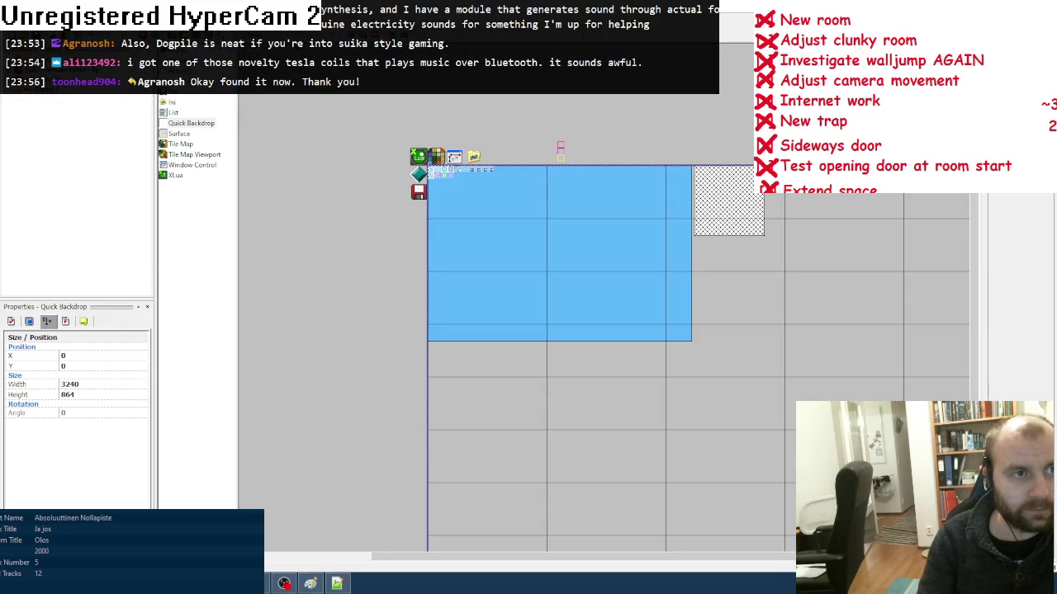
pyautogui.click(25, 83)
pyautogui.moveTo(130, 166)
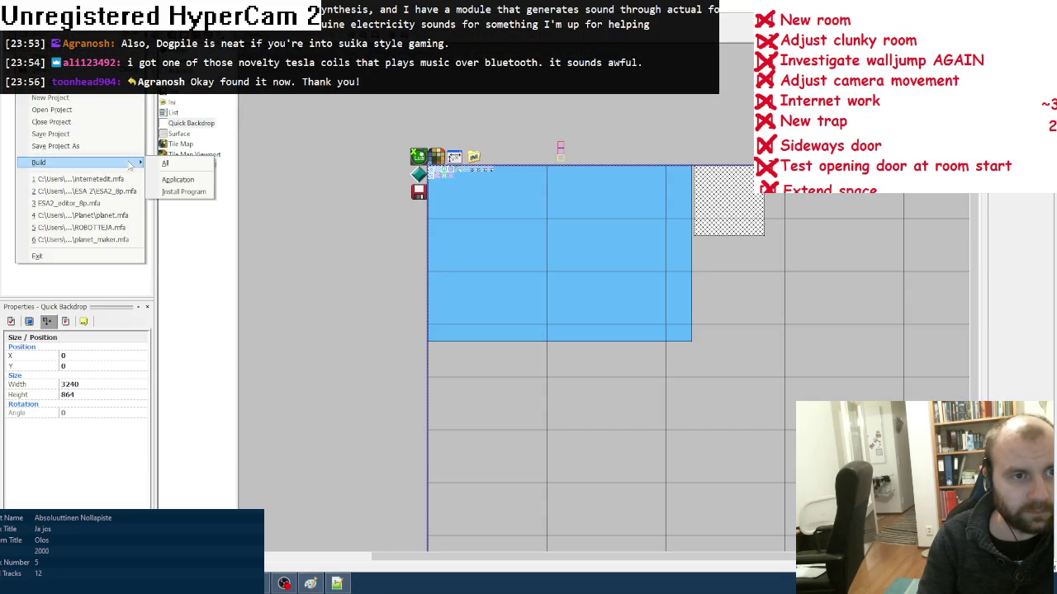
pyautogui.click(177, 179)
pyautogui.press('Return')
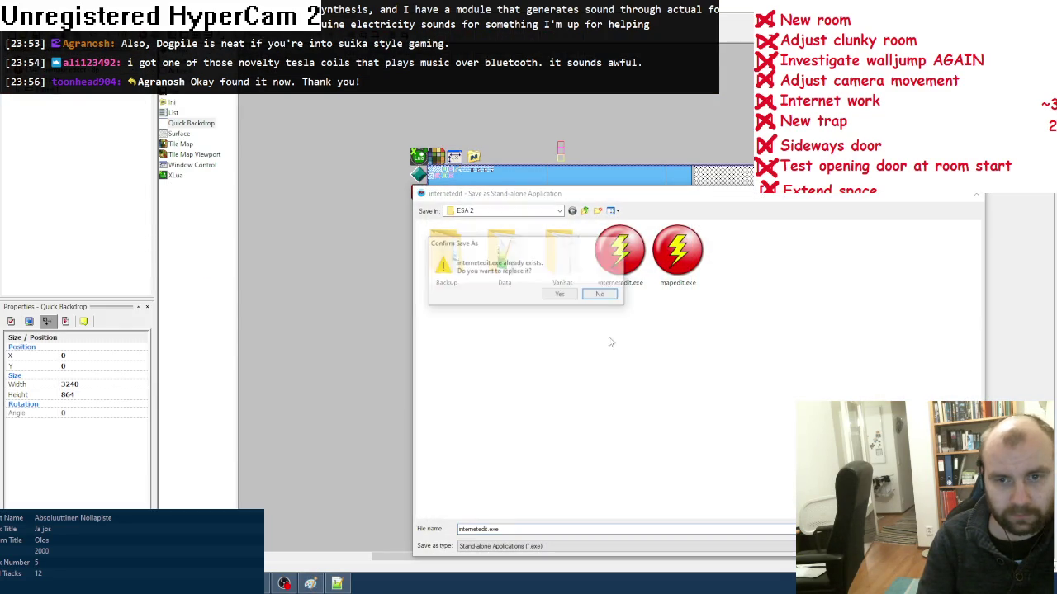
pyautogui.click(559, 295)
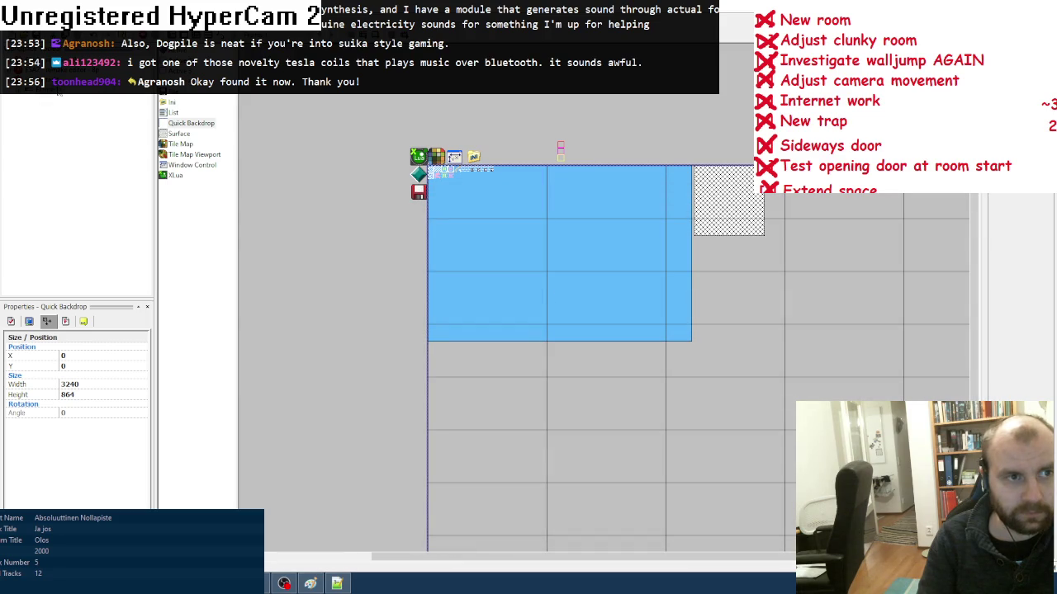
pyautogui.rightClick(33, 97)
pyautogui.click(78, 196)
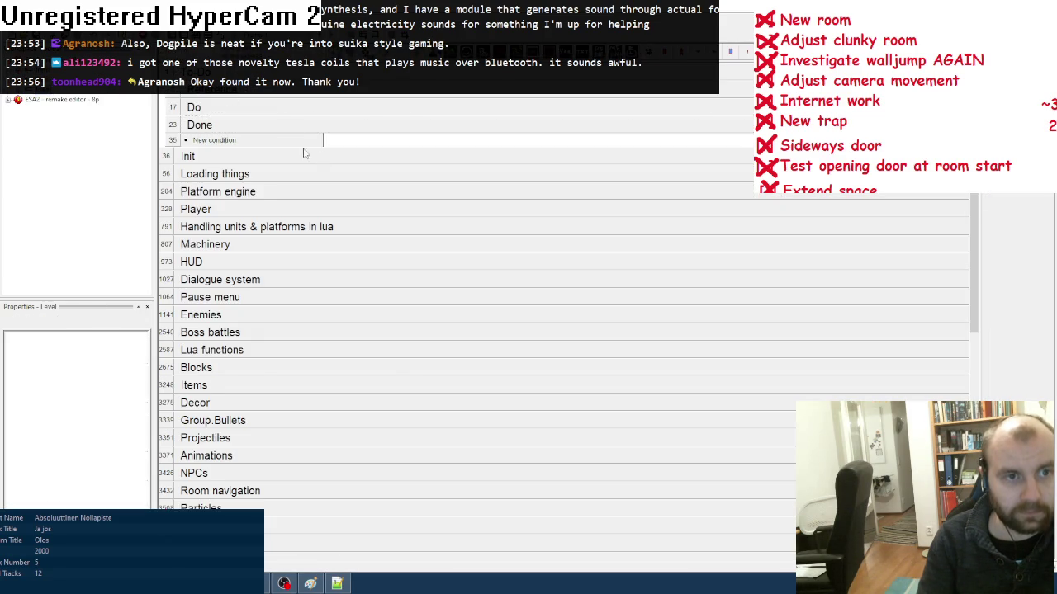
# - Append the line '- Uusia ansoja internettiin' to the Do note's list
pyautogui.click(256, 114)
pyautogui.rightClick(299, 240)
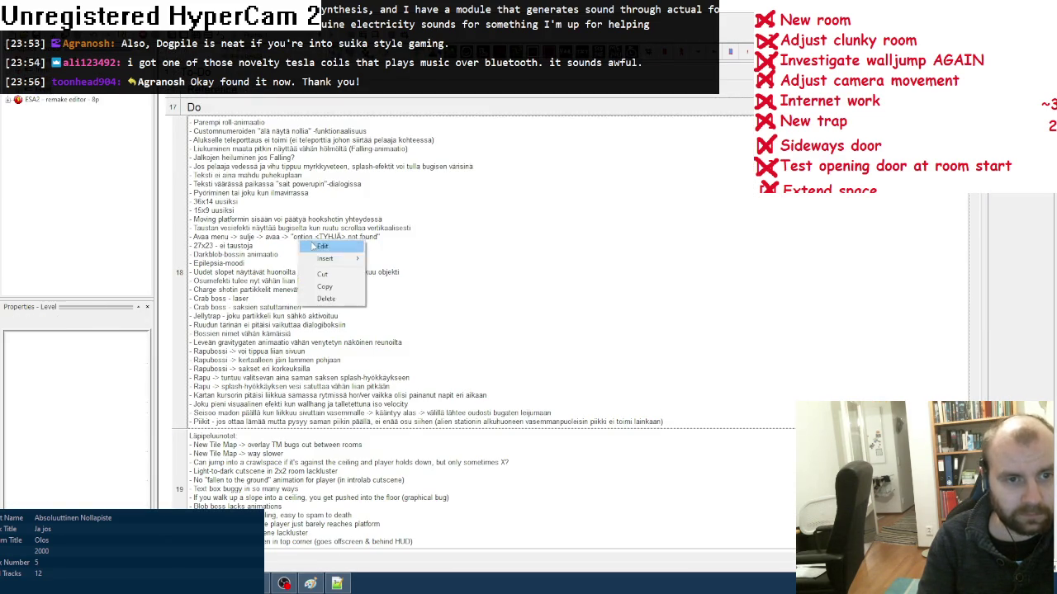
pyautogui.click(326, 246)
pyautogui.scroll(-5, 640, 266)
pyautogui.click(463, 295)
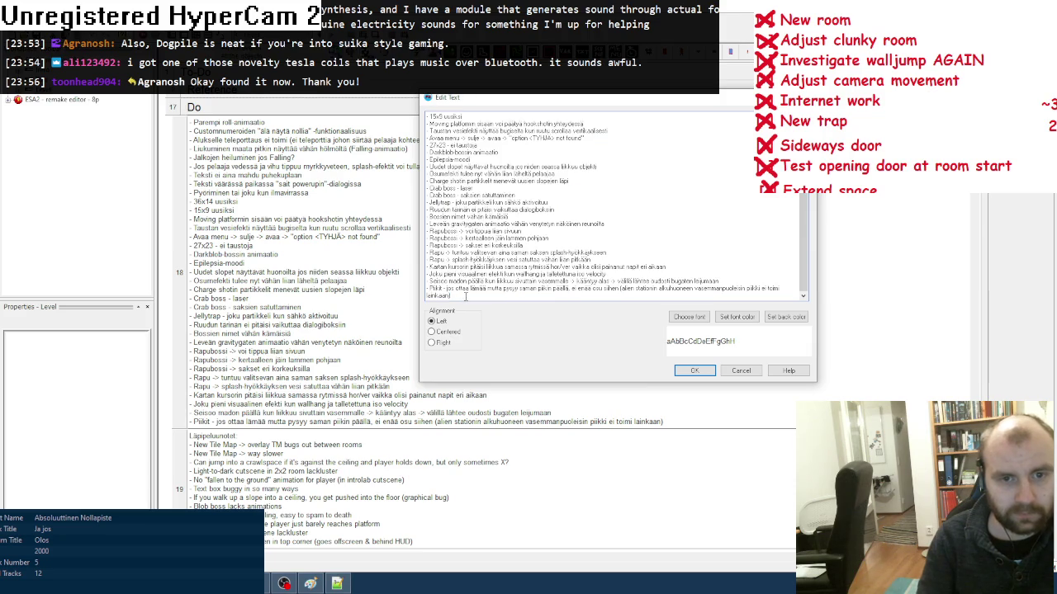
pyautogui.press('Return')
pyautogui.write('- Uusia a')
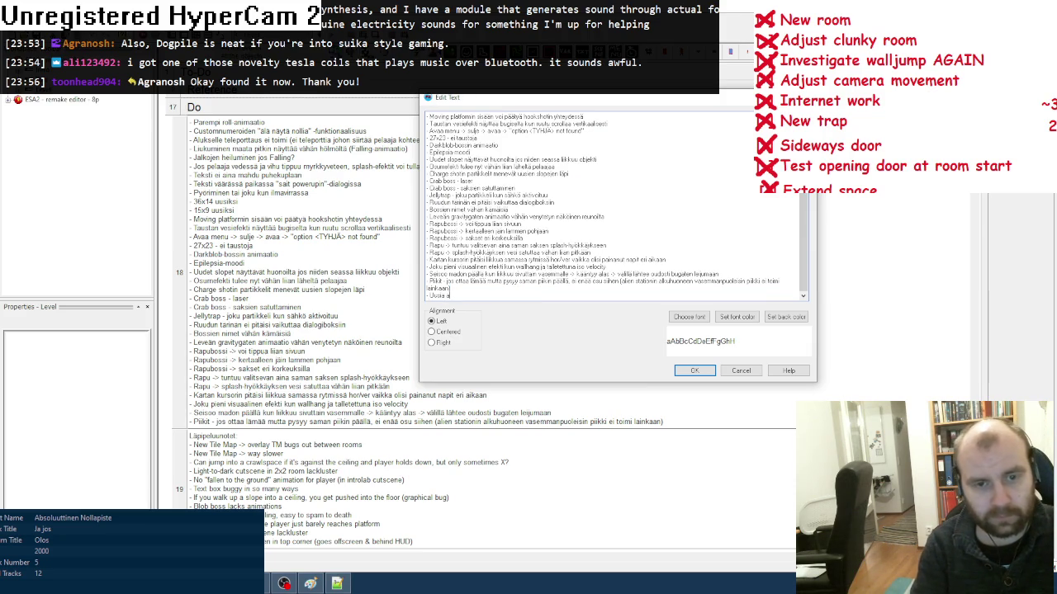
pyautogui.write('oja internetiin')
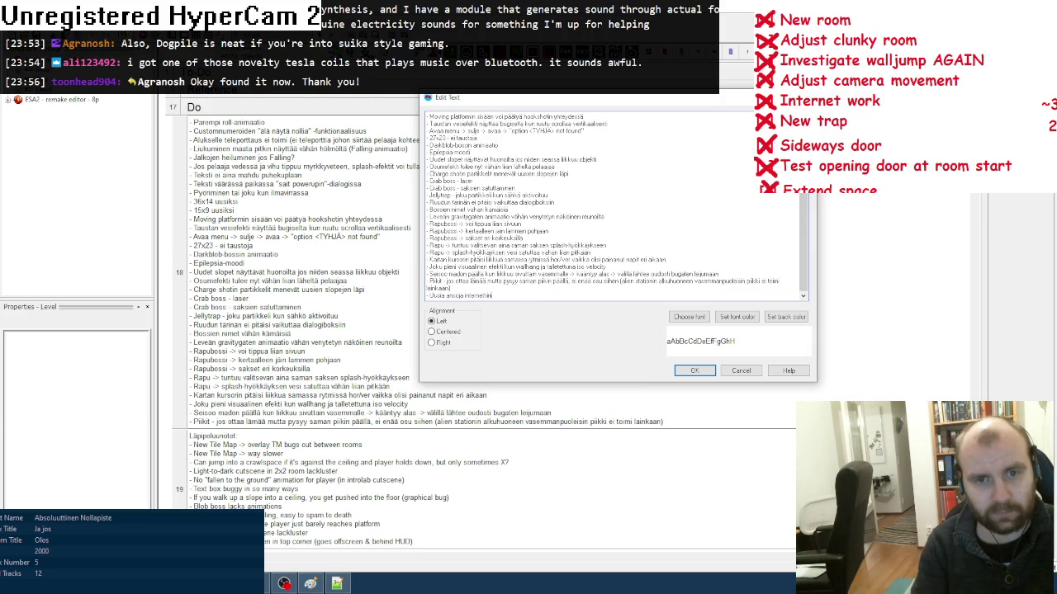
pyautogui.click(693, 371)
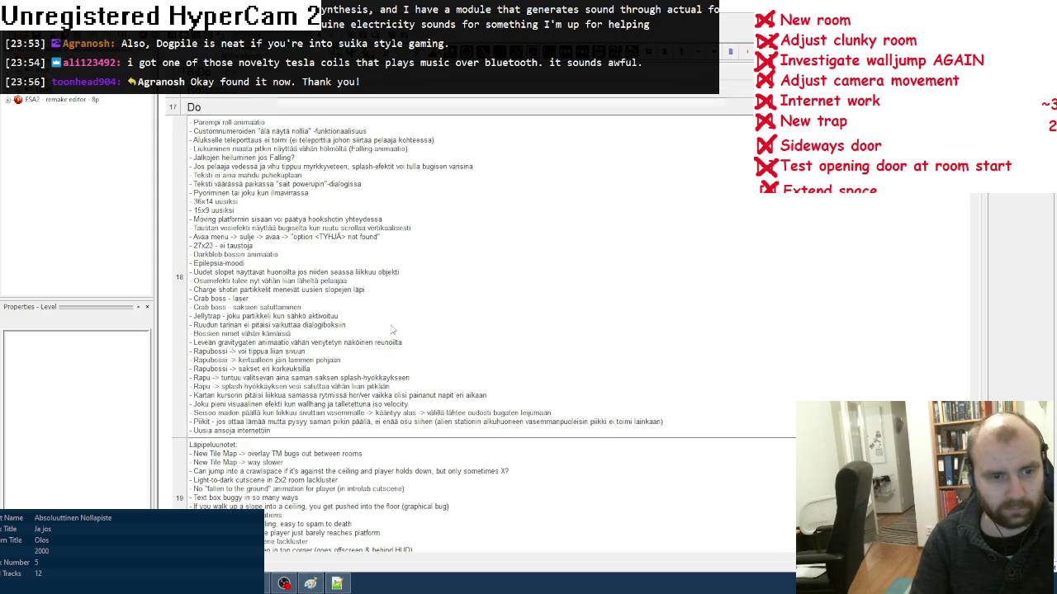
# - Run the ESA2 remake editor's Editor frame from the project tree
pyautogui.scroll(-1, 392, 330)
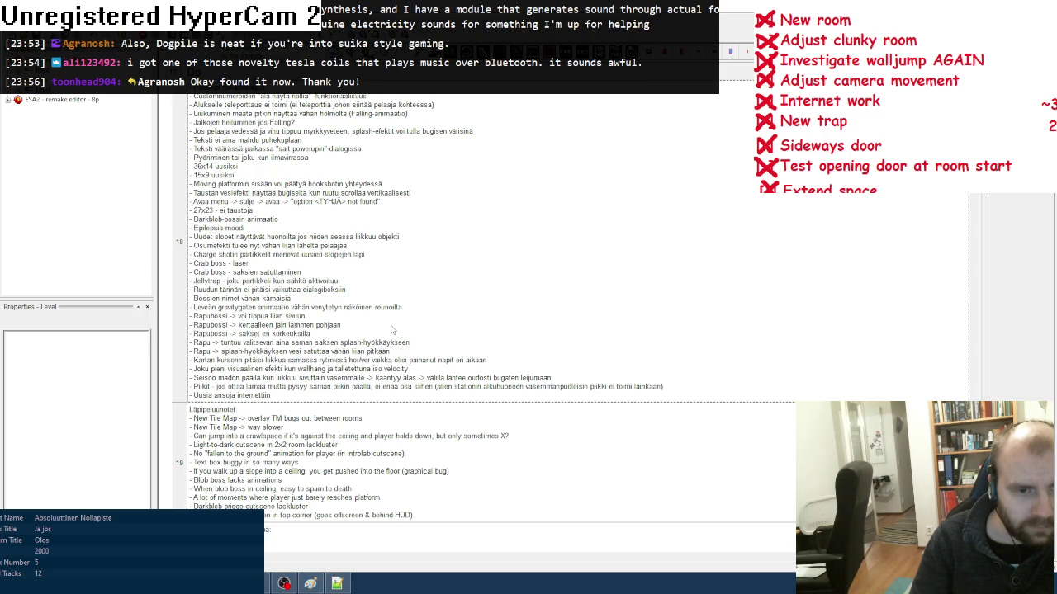
pyautogui.scroll(-1, 392, 329)
pyautogui.click(8, 99)
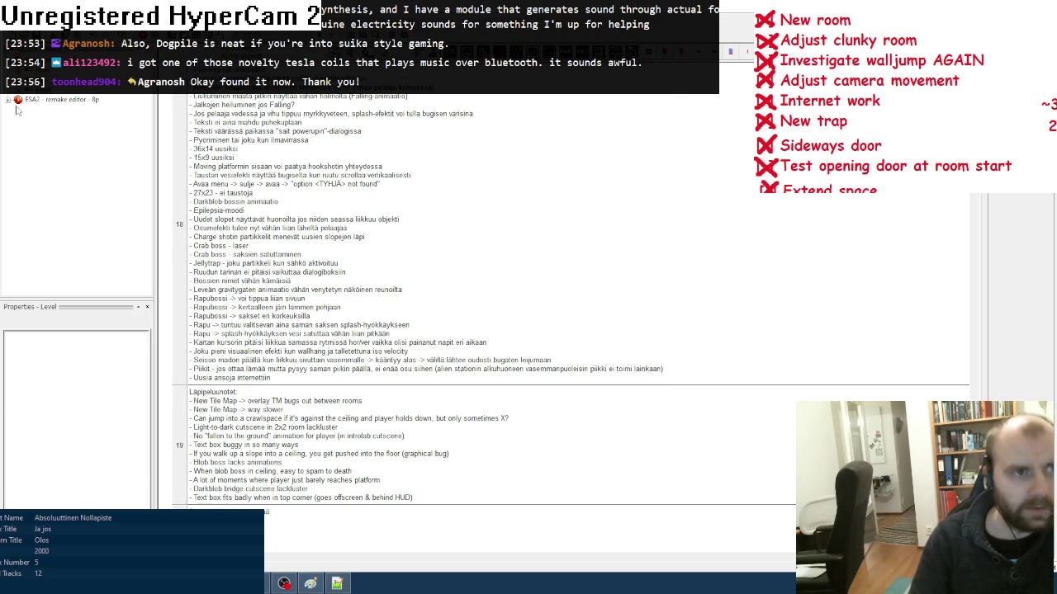
pyautogui.click(41, 109)
pyautogui.doubleClick(37, 112)
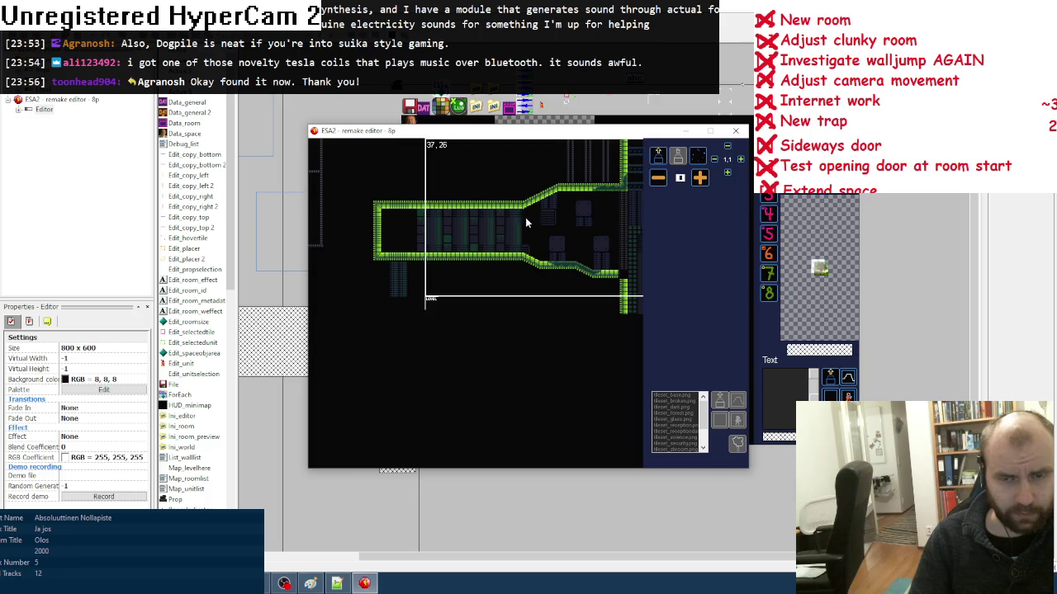
# - In room 6, paint the green slope tile diagonally from lower left to upper right, then close the editor
pyautogui.press('6')
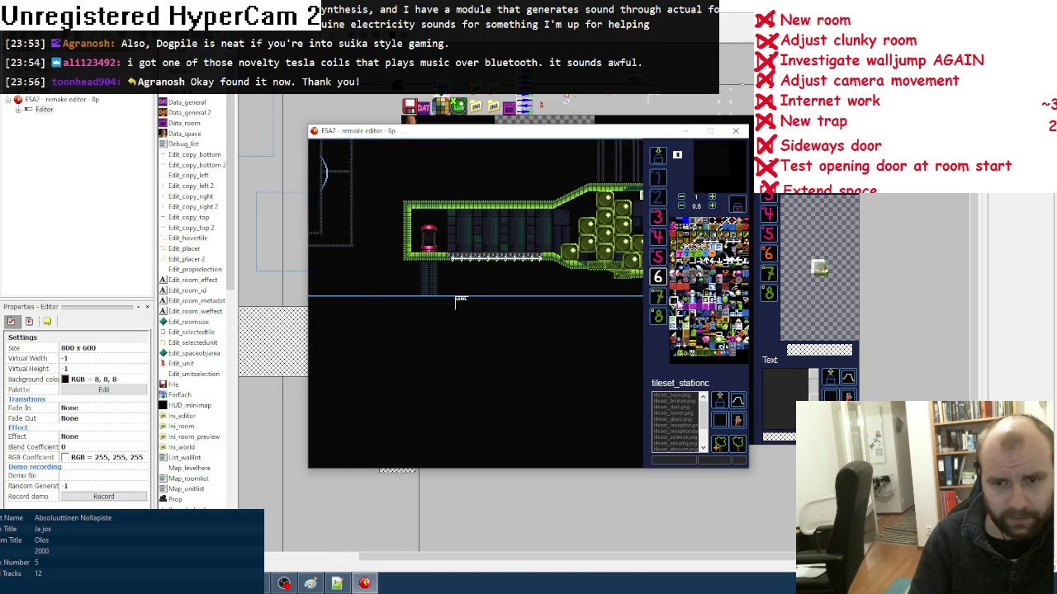
pyautogui.press('Tab')
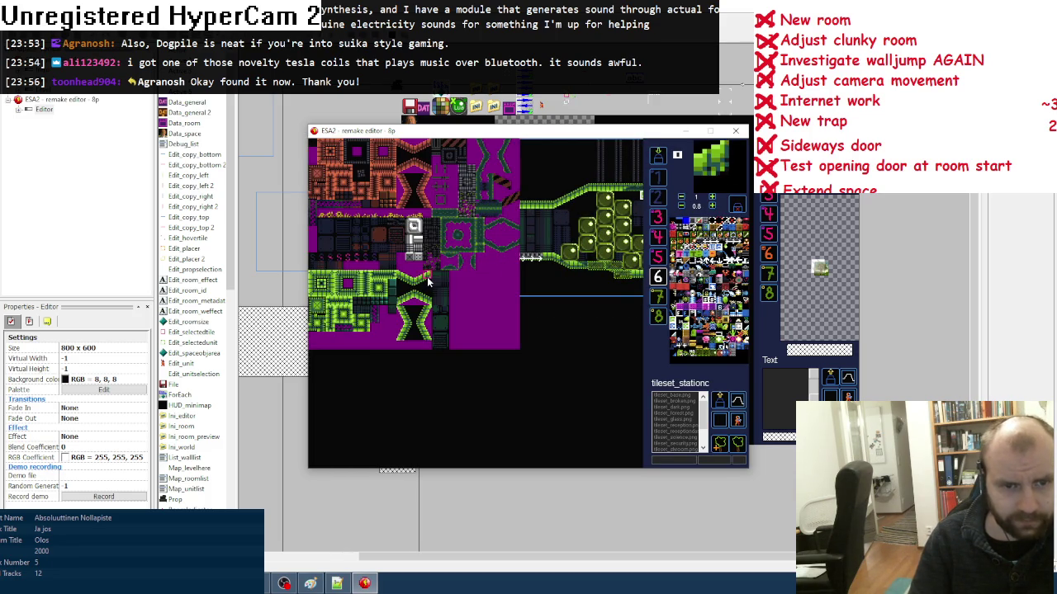
pyautogui.click(423, 279)
pyautogui.moveTo(467, 244); pyautogui.dragTo(534, 207)
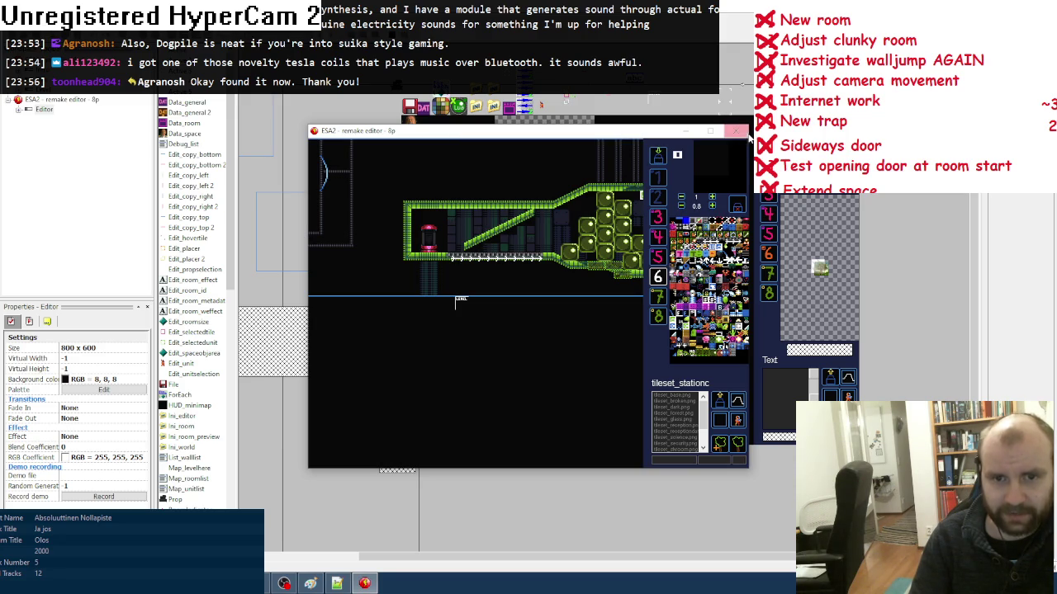
pyautogui.click(736, 130)
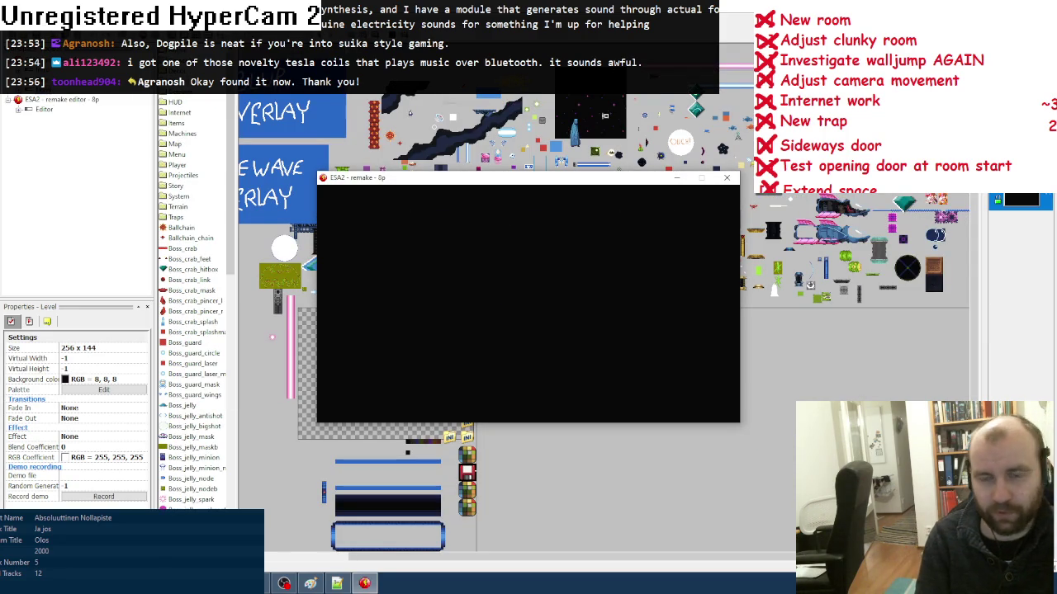
# - Start the game from the save menu and walk the player up and down the new slope
pyautogui.press('Return')
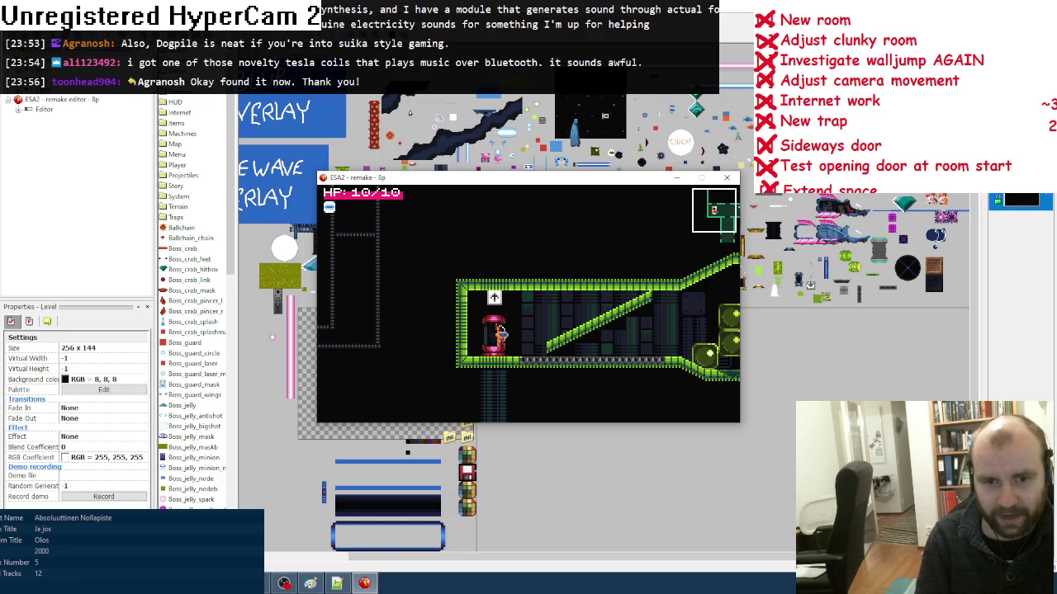
pyautogui.press('Right')
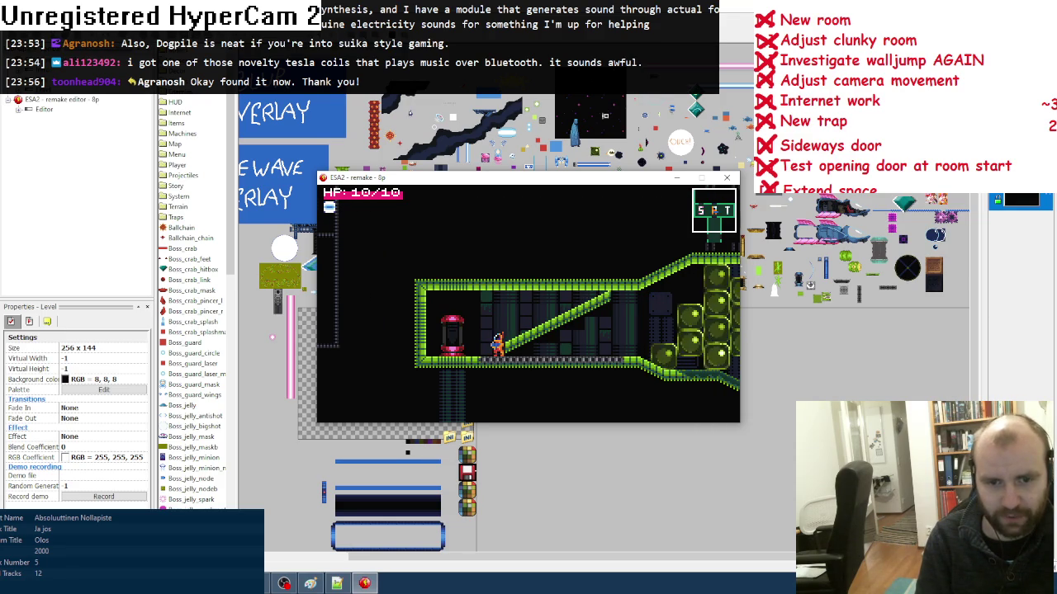
pyautogui.press('Right')
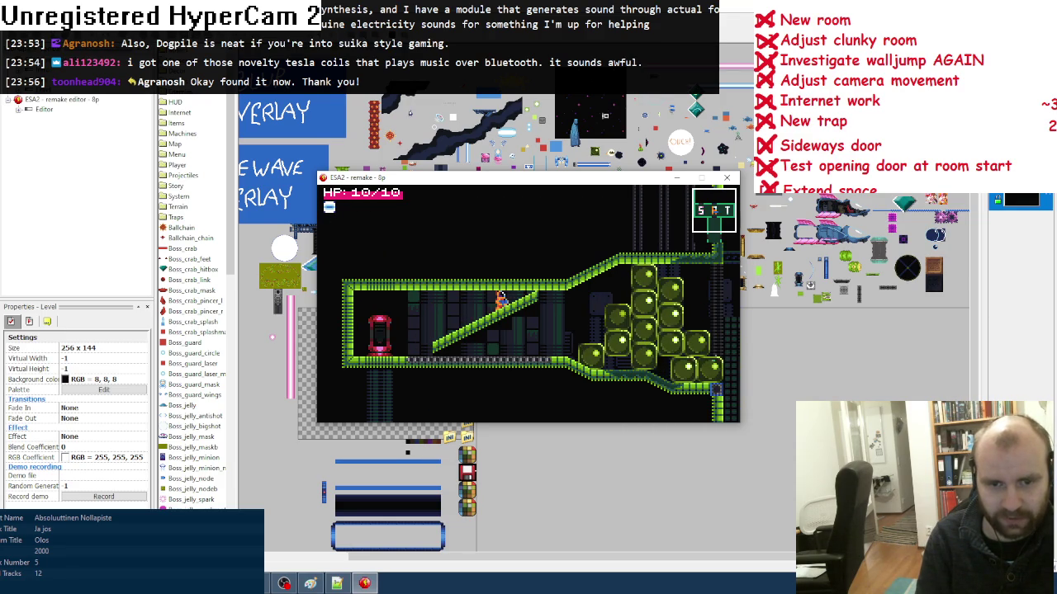
pyautogui.press('z')
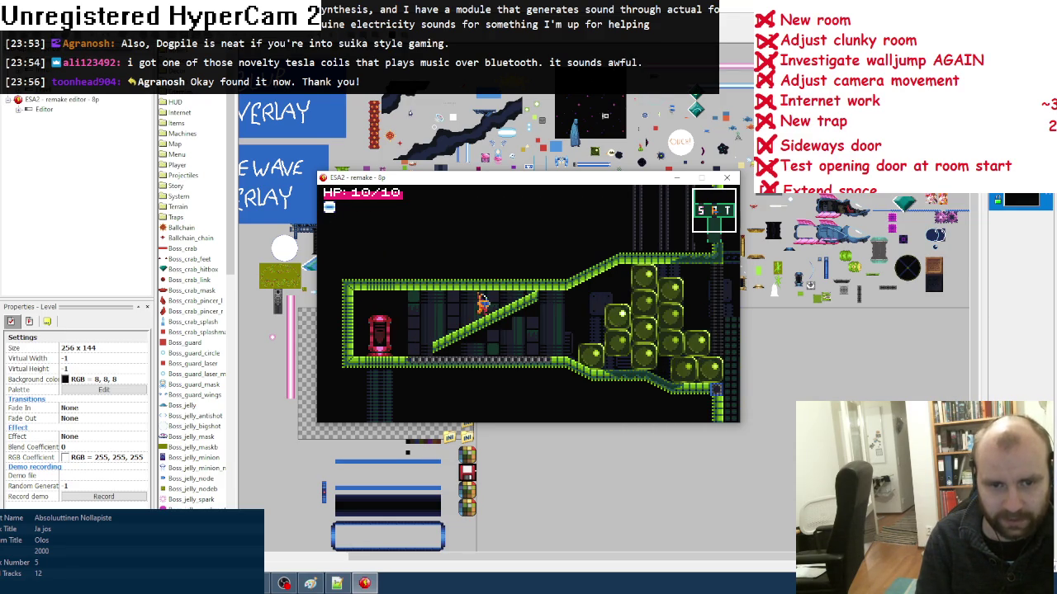
pyautogui.press('Left')
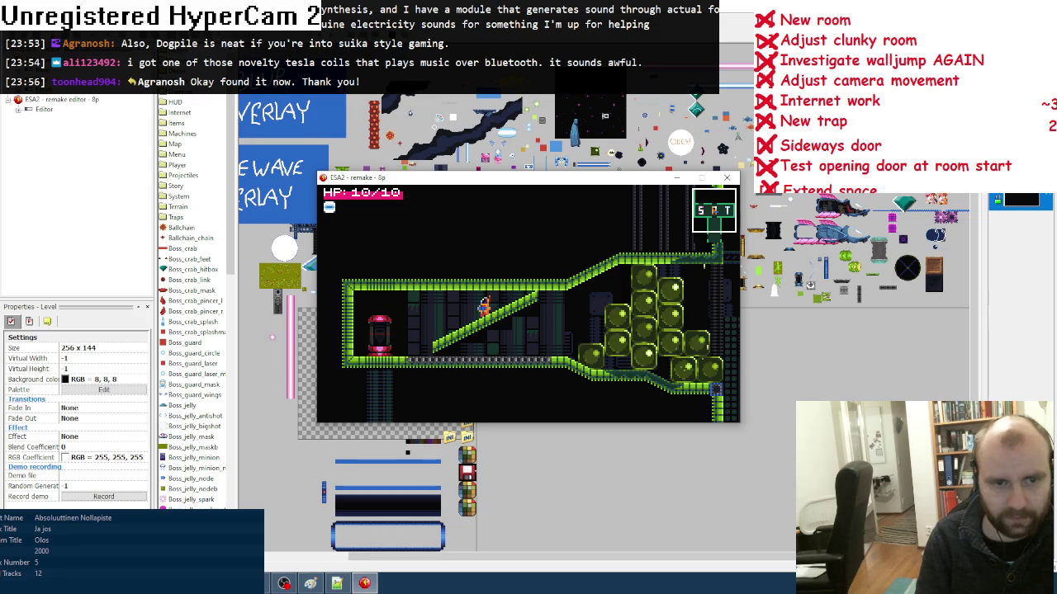
pyautogui.press('Left')
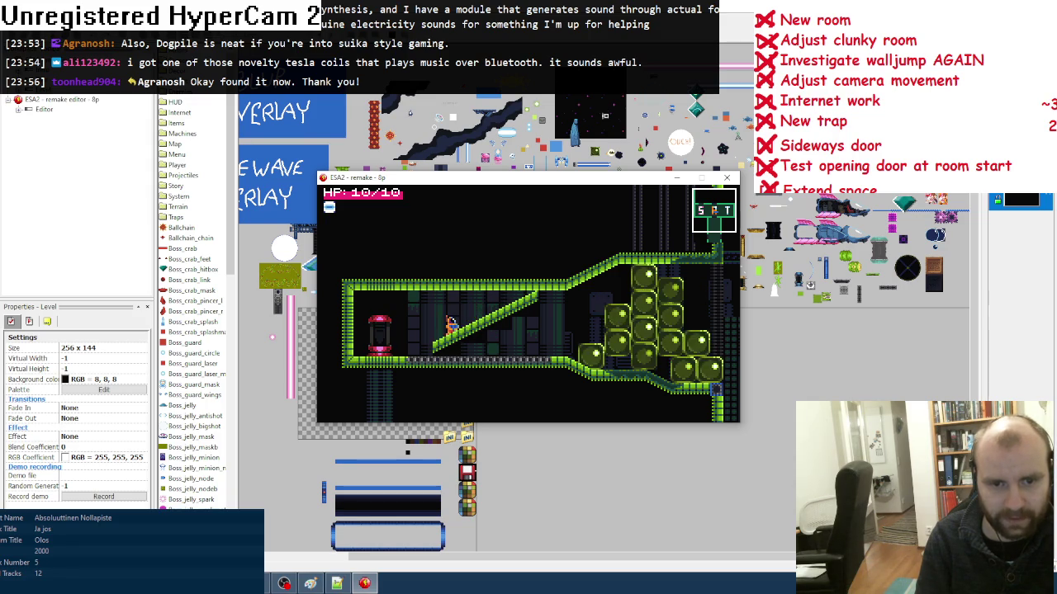
pyautogui.press('Right')
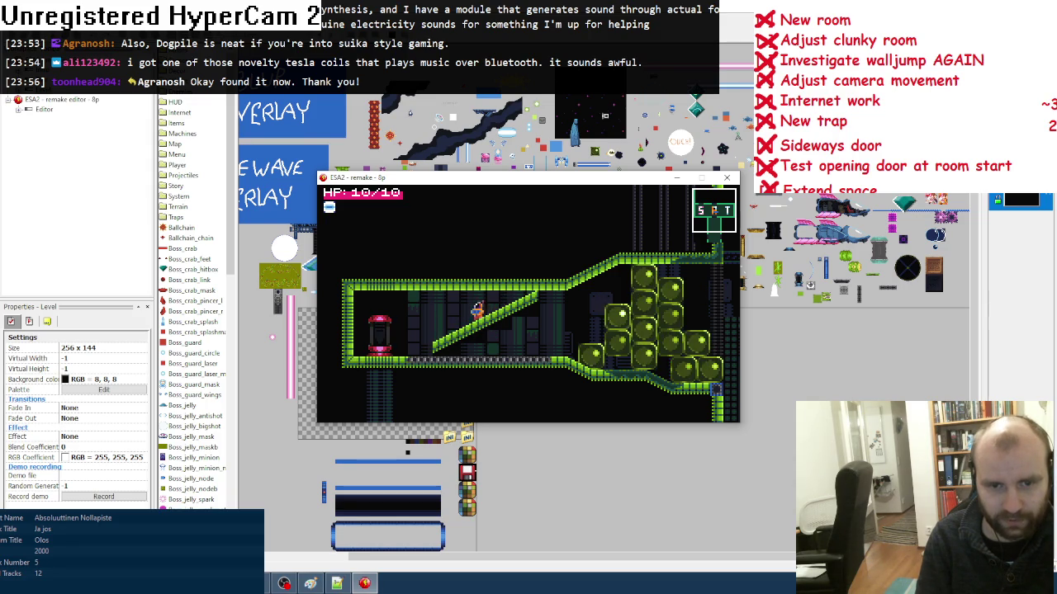
pyautogui.press('Right')
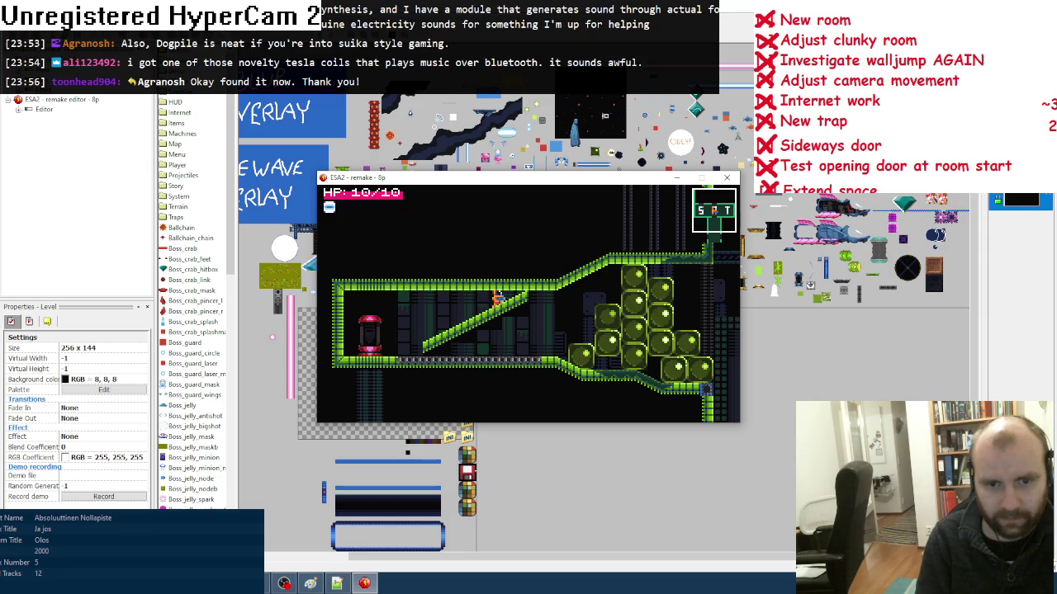
# - Run the player back and forth along the slope, off its top onto the floor and back
pyautogui.press('Right')
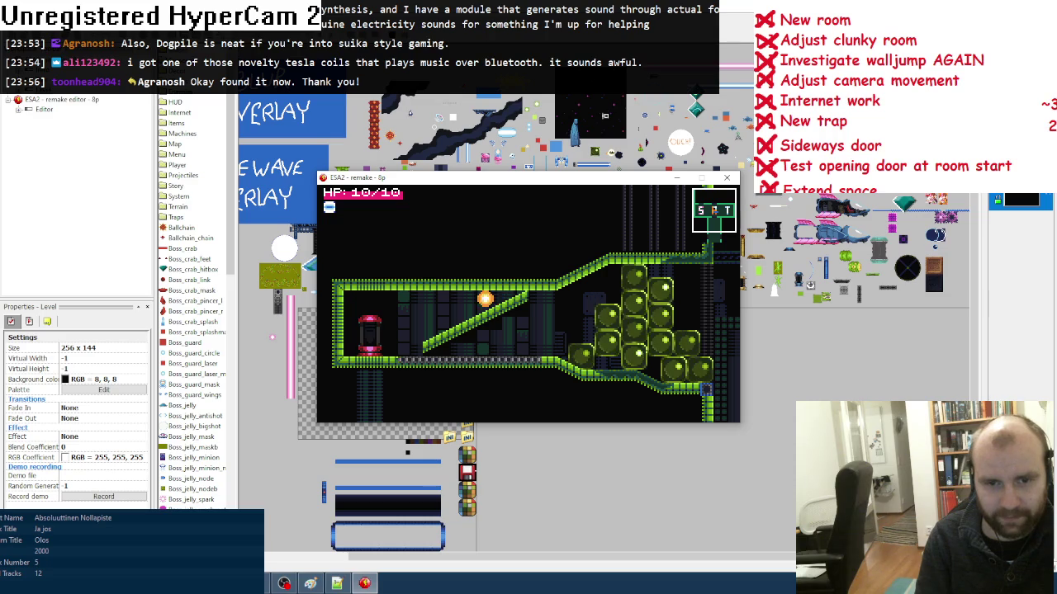
pyautogui.press('Left')
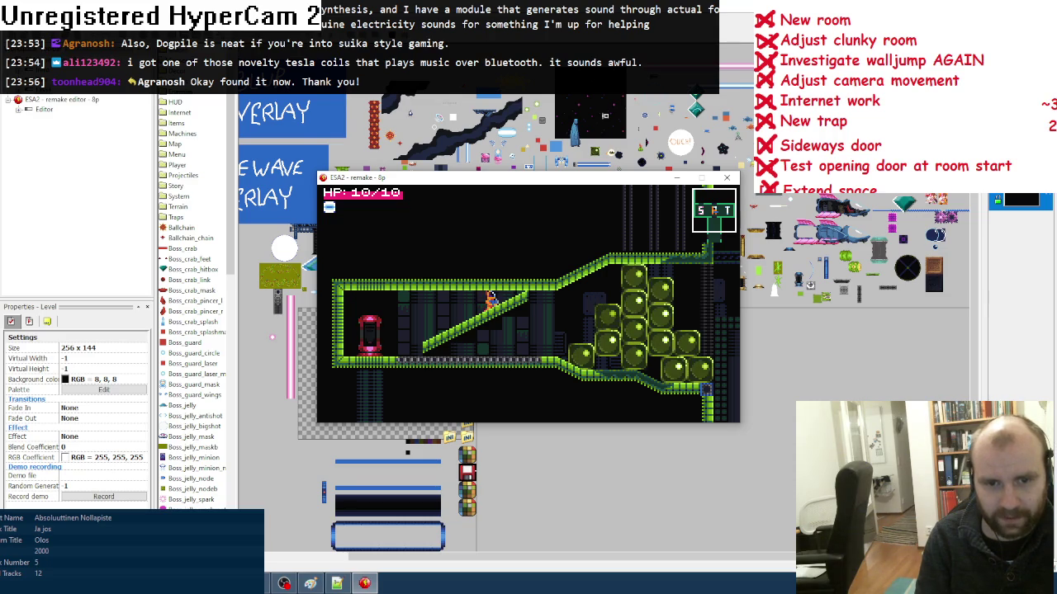
pyautogui.press('Right')
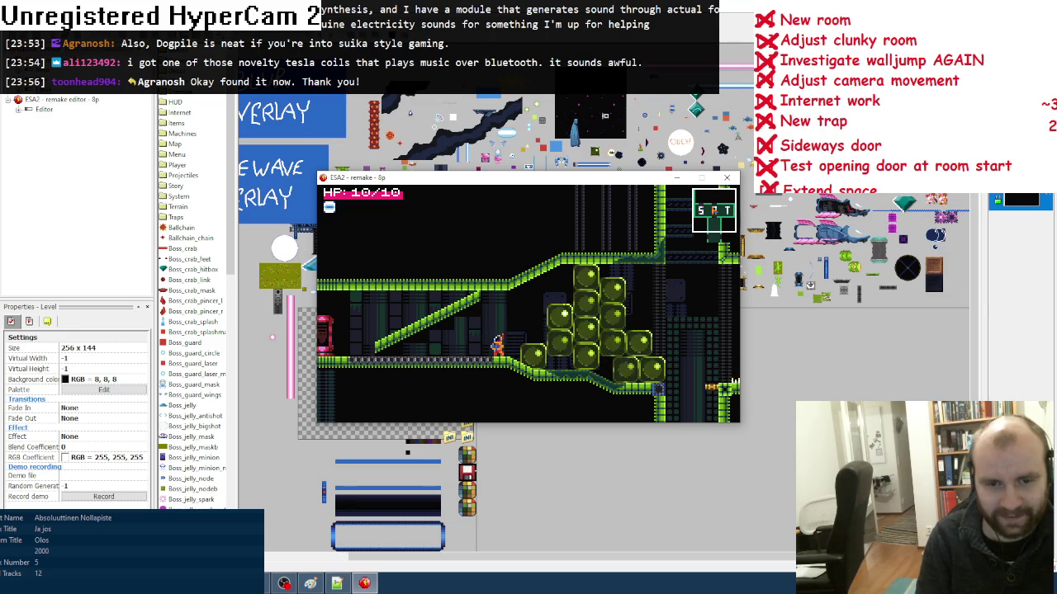
pyautogui.press('Right')
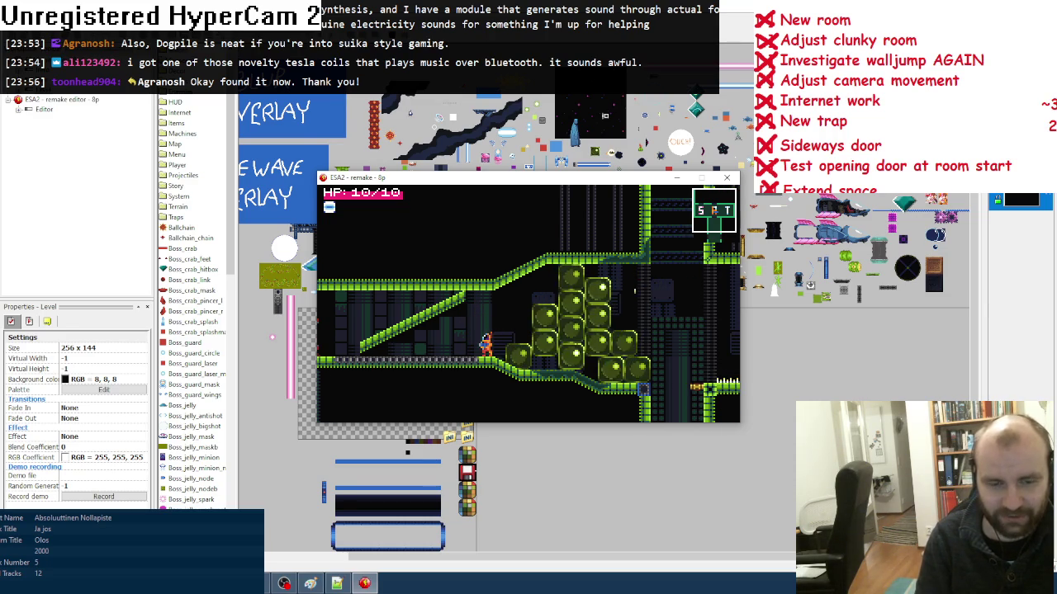
pyautogui.press('Left')
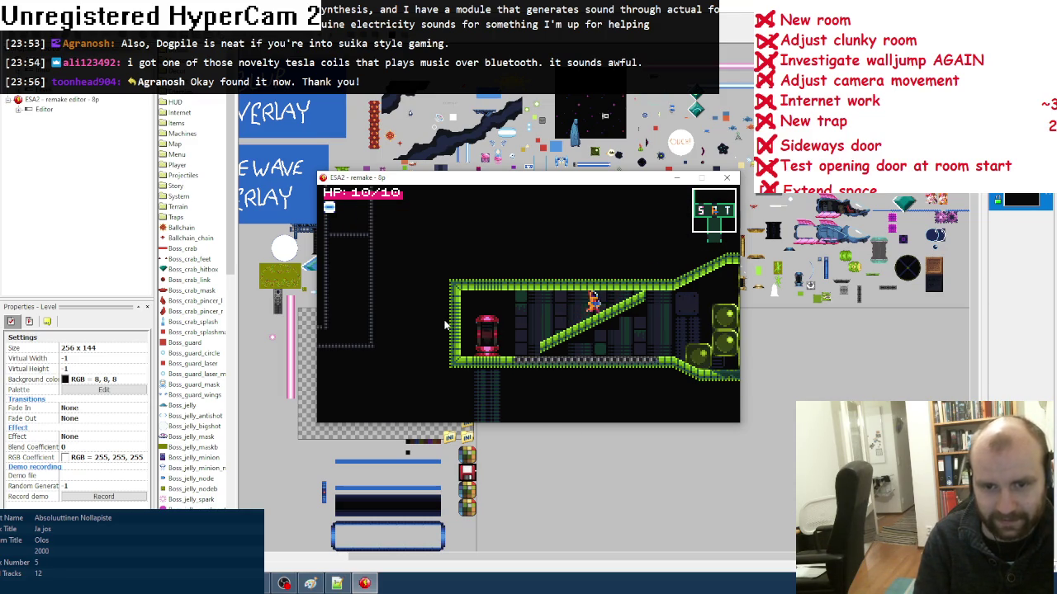
pyautogui.press('Right')
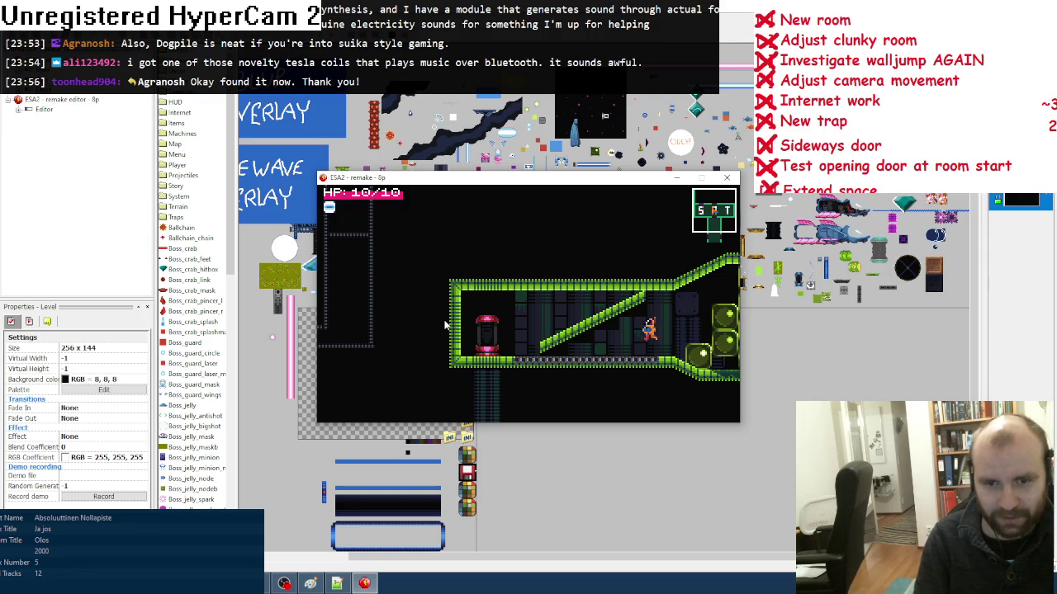
pyautogui.press('Left')
pyautogui.press('Right')
pyautogui.press('Right')
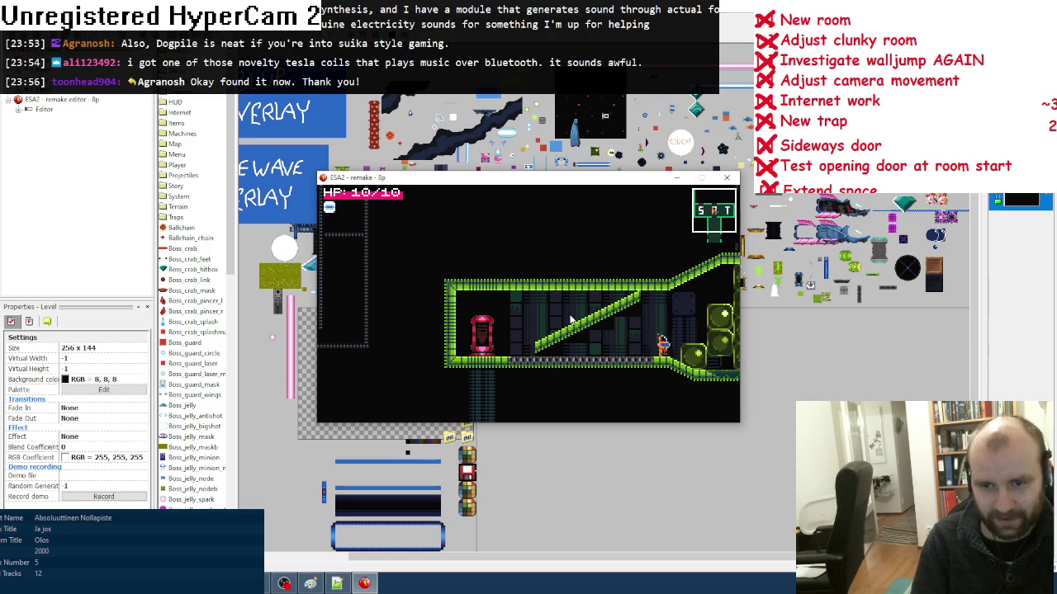
pyautogui.press('Right')
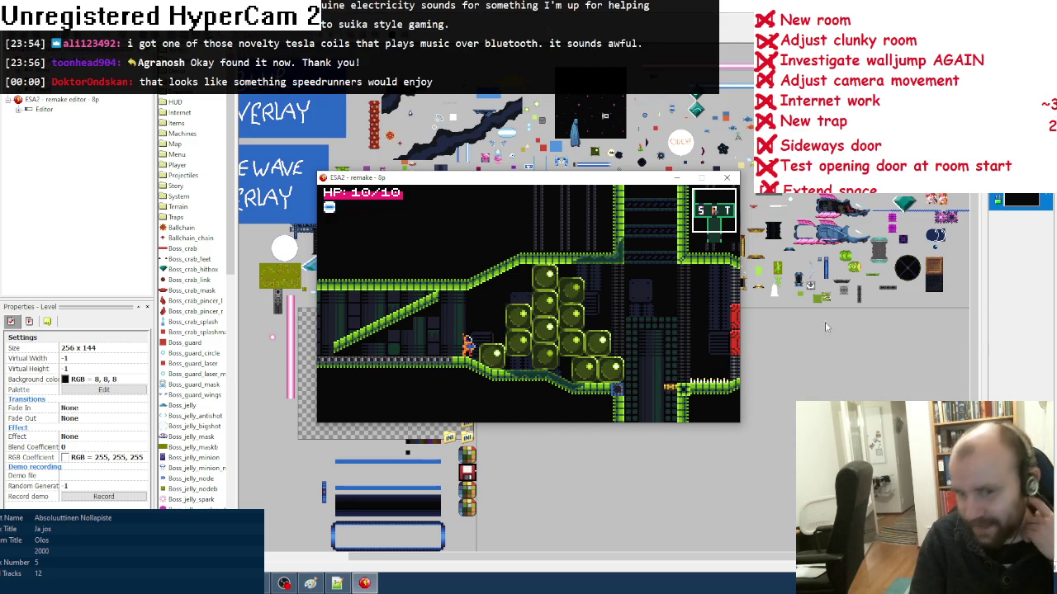
# - Close the game window and relaunch the game with F5
pyautogui.press('Escape')
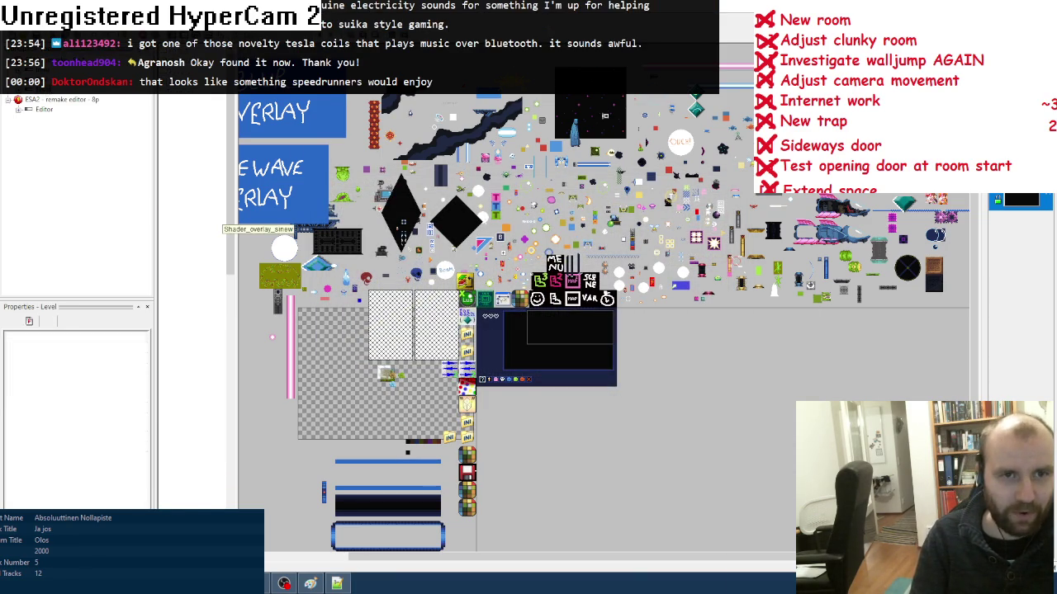
pyautogui.press('F5')
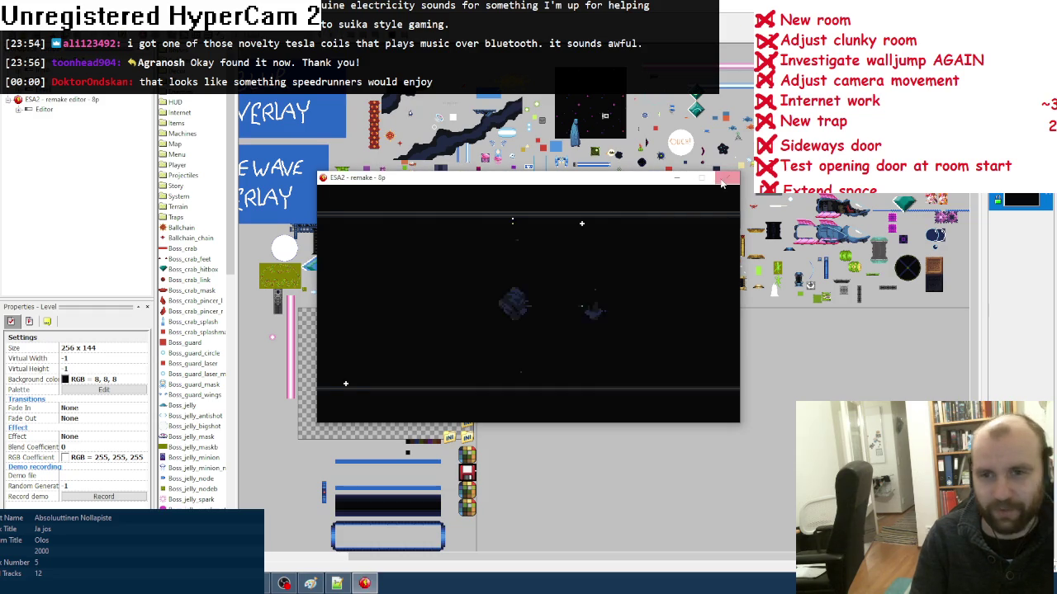
pyautogui.click(717, 182)
pyautogui.press('F5')
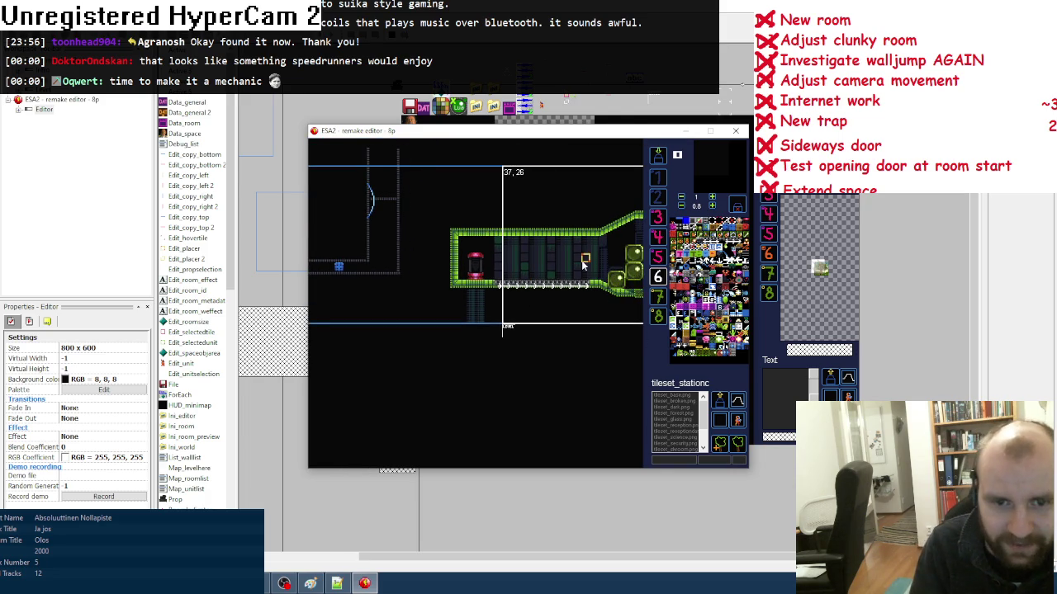
# - Switch the room editor's edit mode, then close the running game window
pyautogui.click(660, 159)
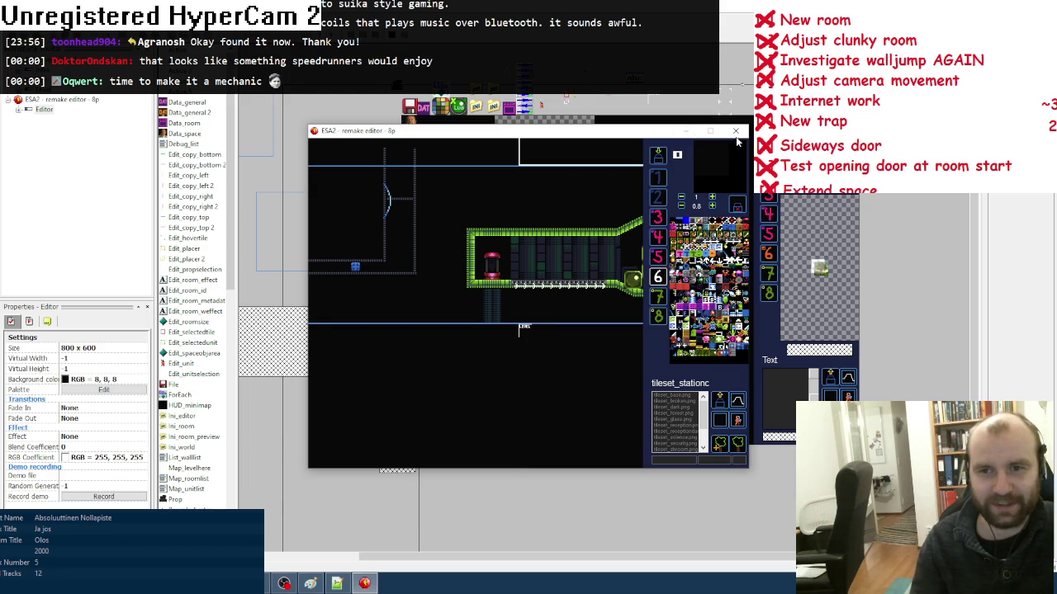
pyautogui.click(735, 131)
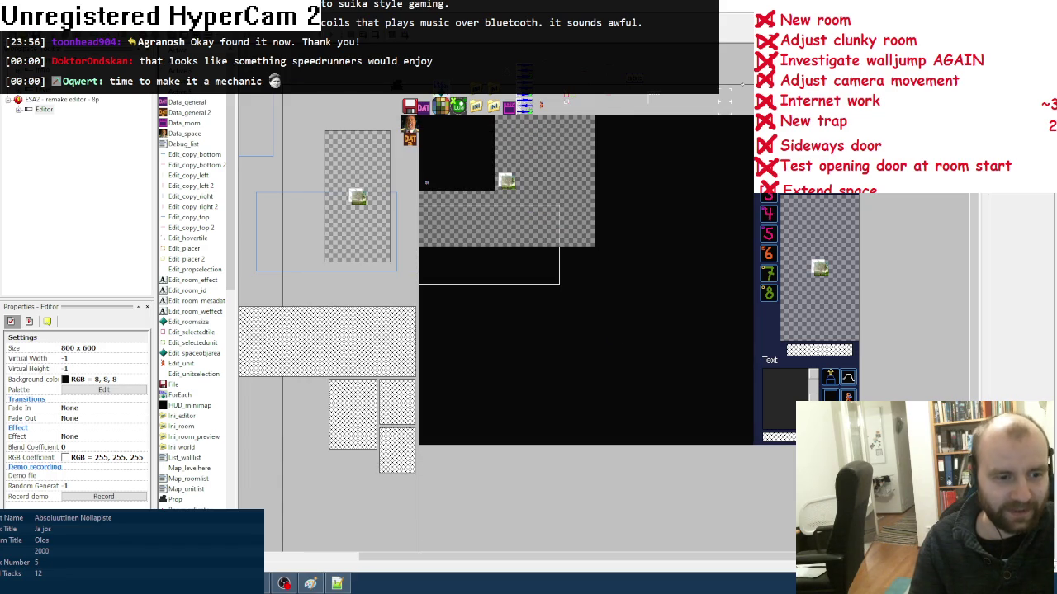
# - Select the Title frame, then quit Aseprite without saving the sprite's changes
pyautogui.click(57, 109)
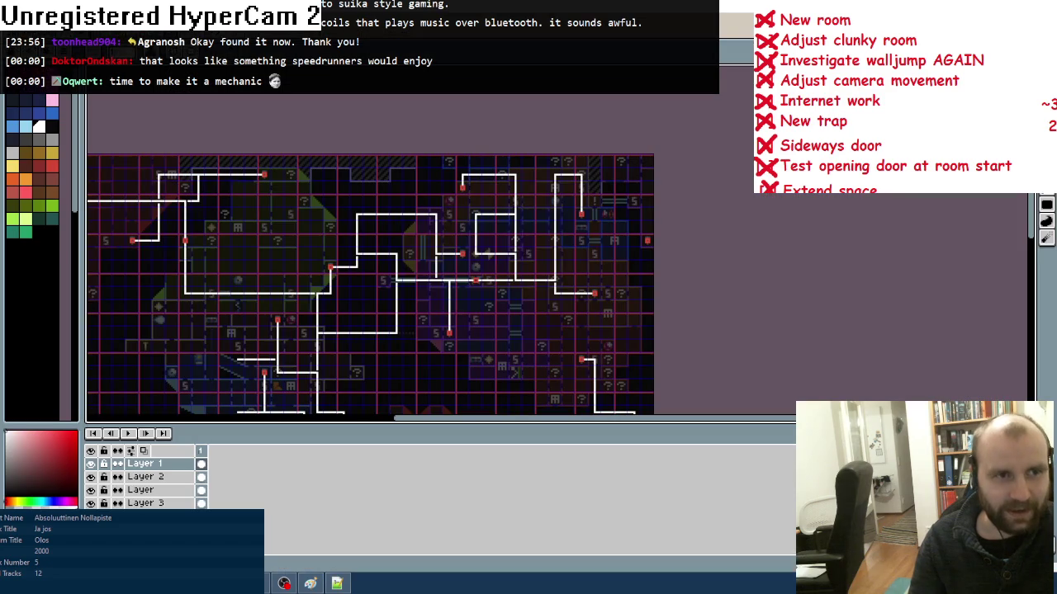
pyautogui.click(1044, 3)
pyautogui.click(534, 321)
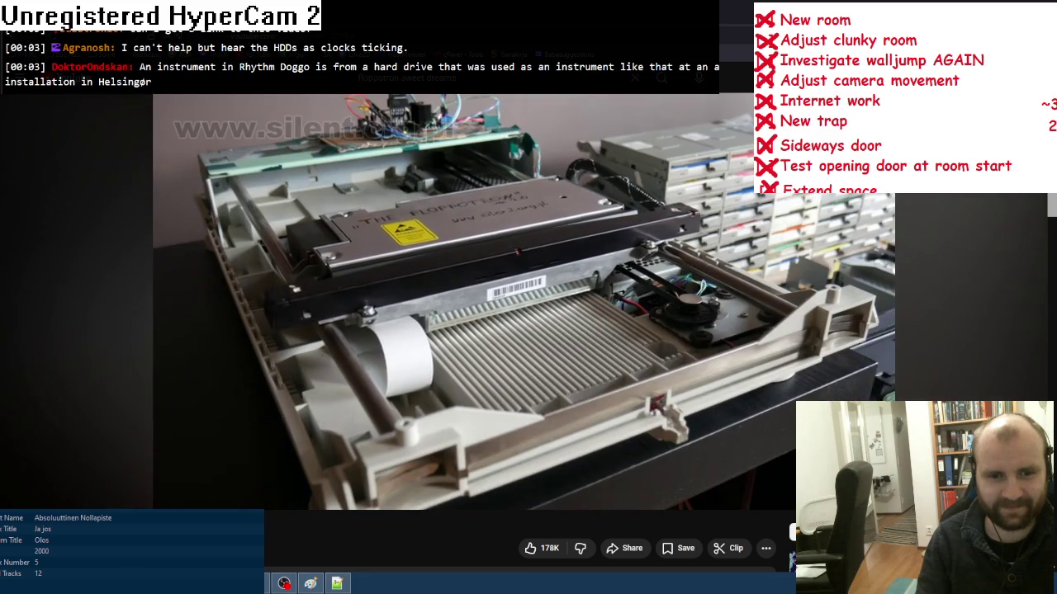
# - Pause the floppy-drive video, seek back to 1:29 on the progress bar, and resume playback
pyautogui.click(587, 332)
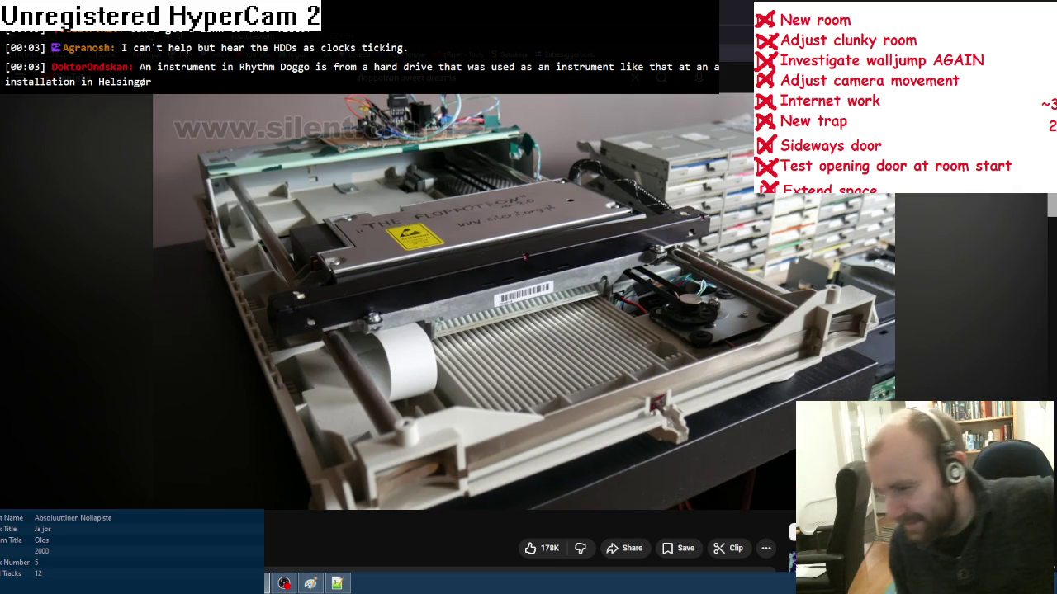
pyautogui.hotkey('ctrl', 'l')
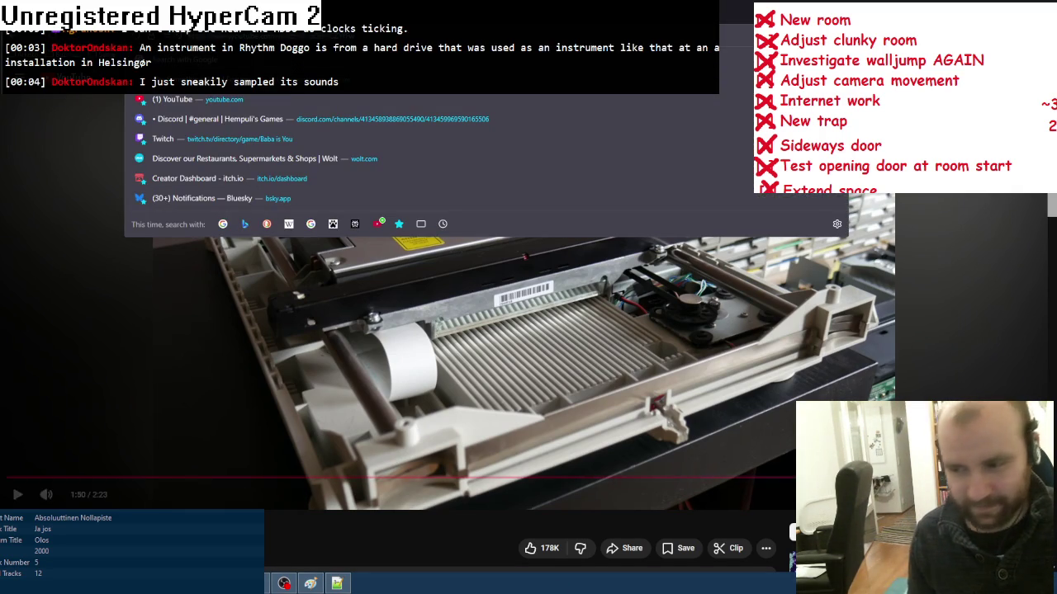
pyautogui.press('Escape')
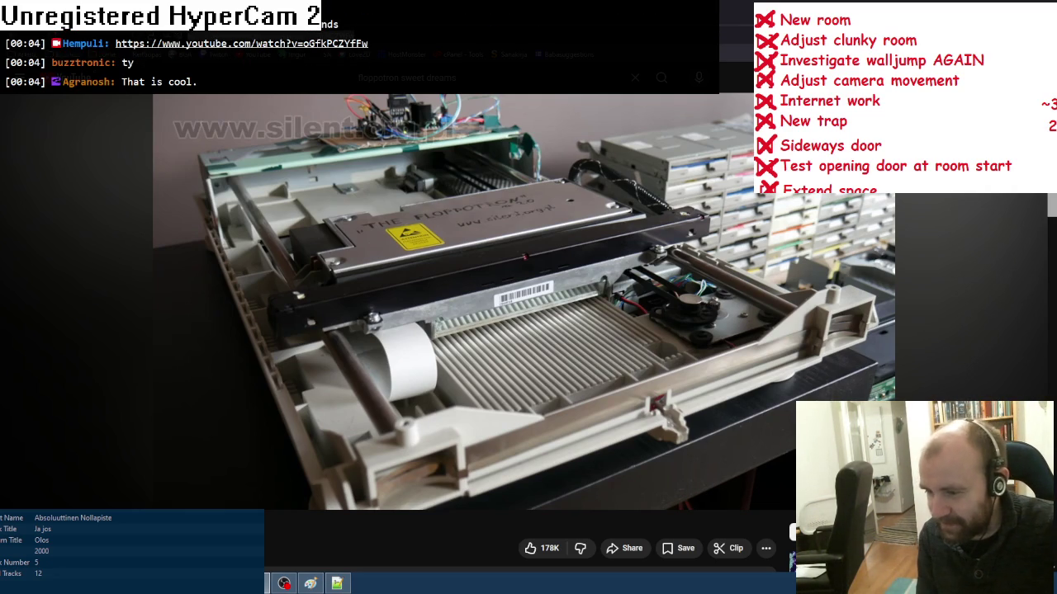
pyautogui.moveTo(831, 365)
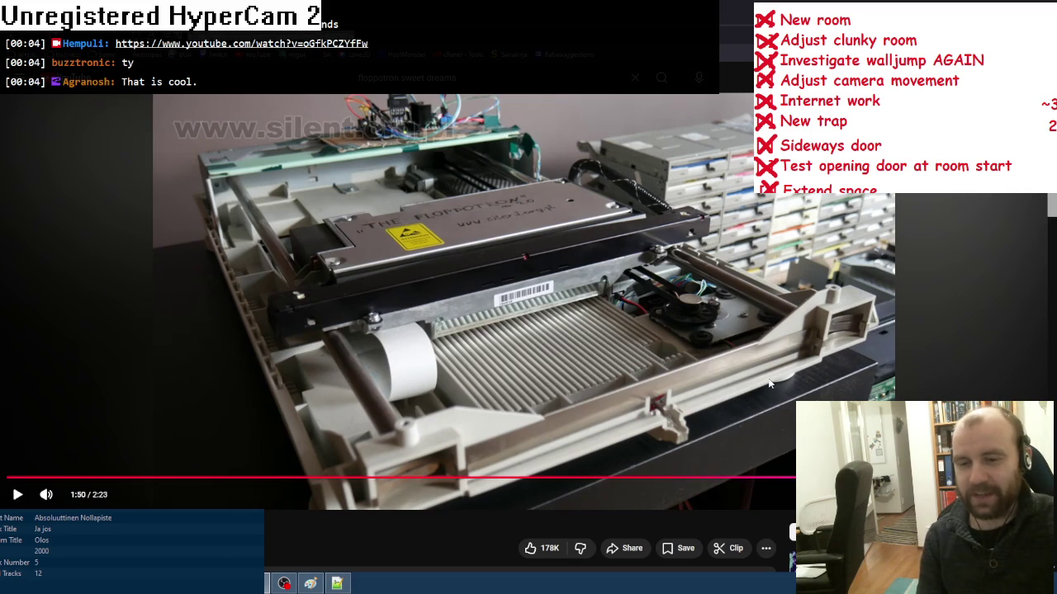
pyautogui.click(672, 479)
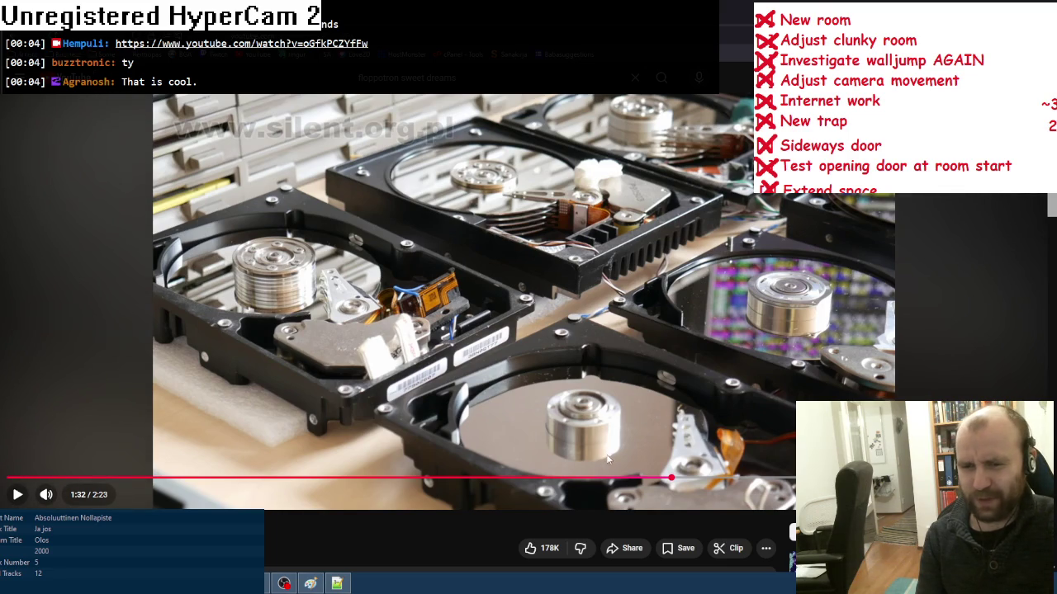
pyautogui.click(650, 479)
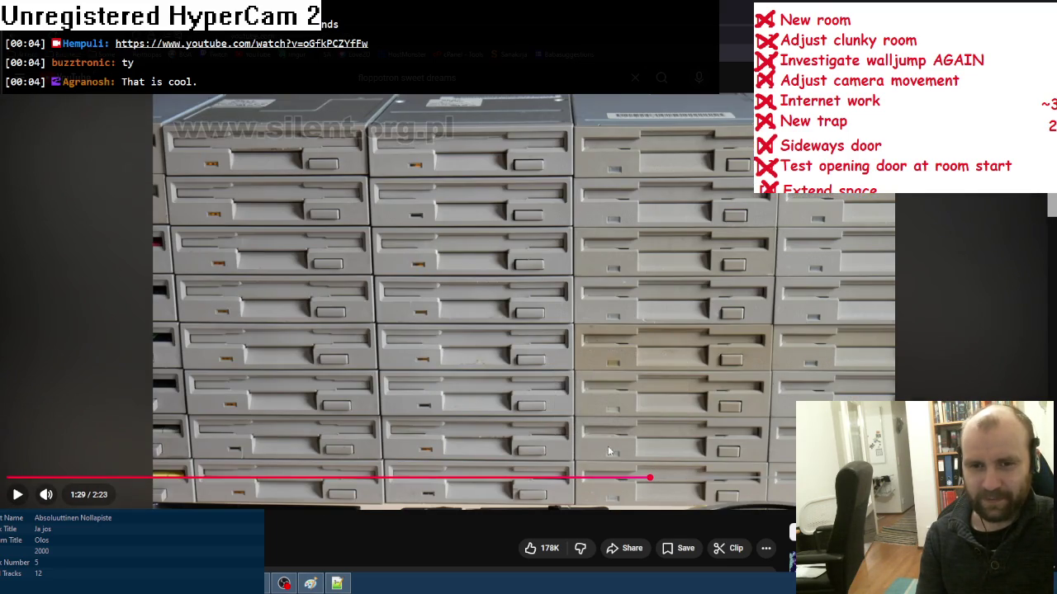
pyautogui.moveTo(652, 479); pyautogui.dragTo(653, 479)
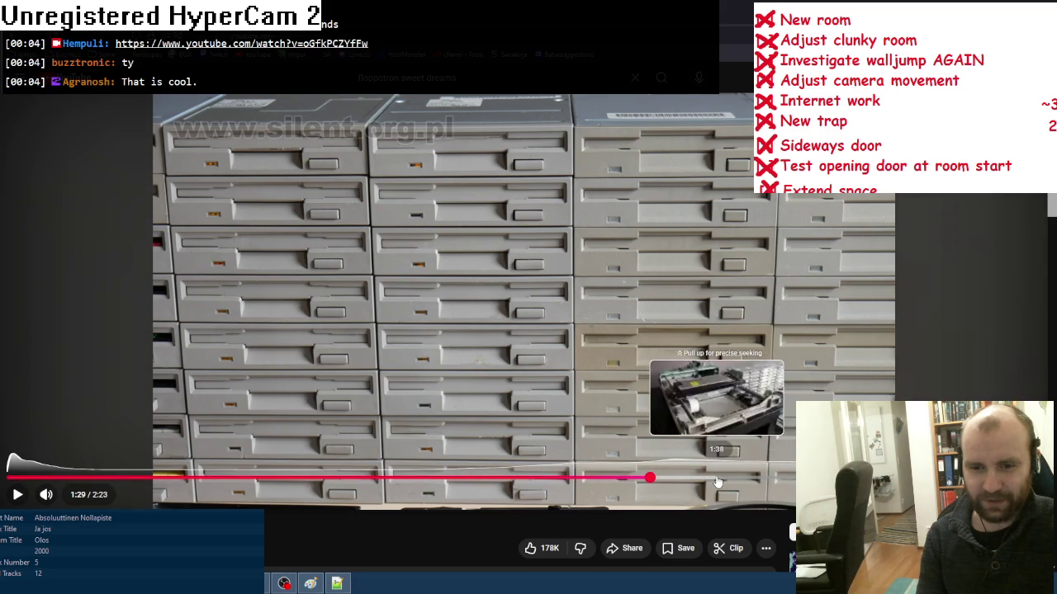
pyautogui.click(541, 376)
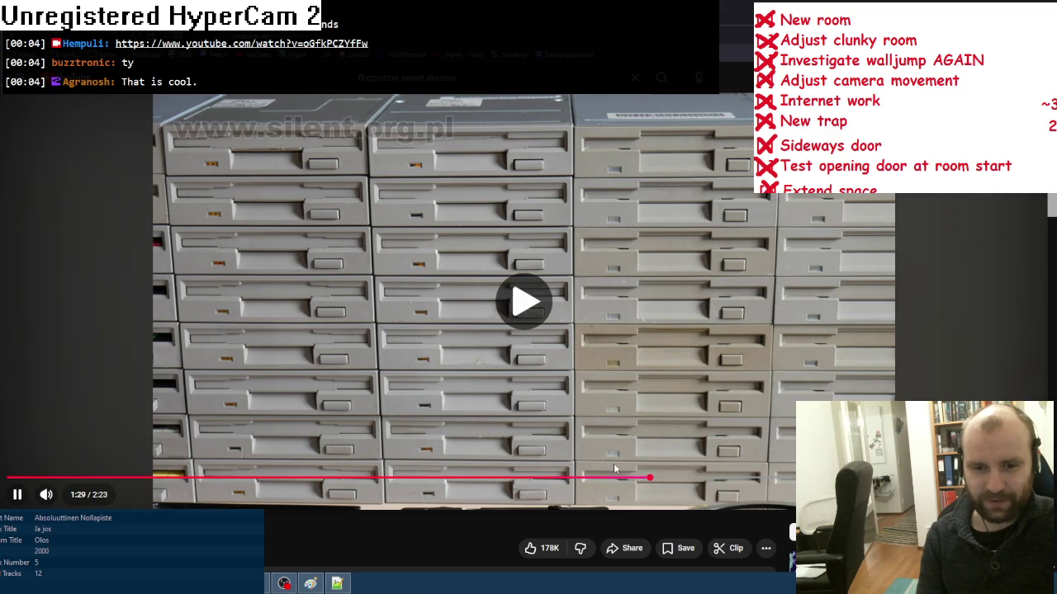
# - Rewatch the video from about 1:17, pause it, and switch back to the ESA2 remake editor
pyautogui.click(532, 355)
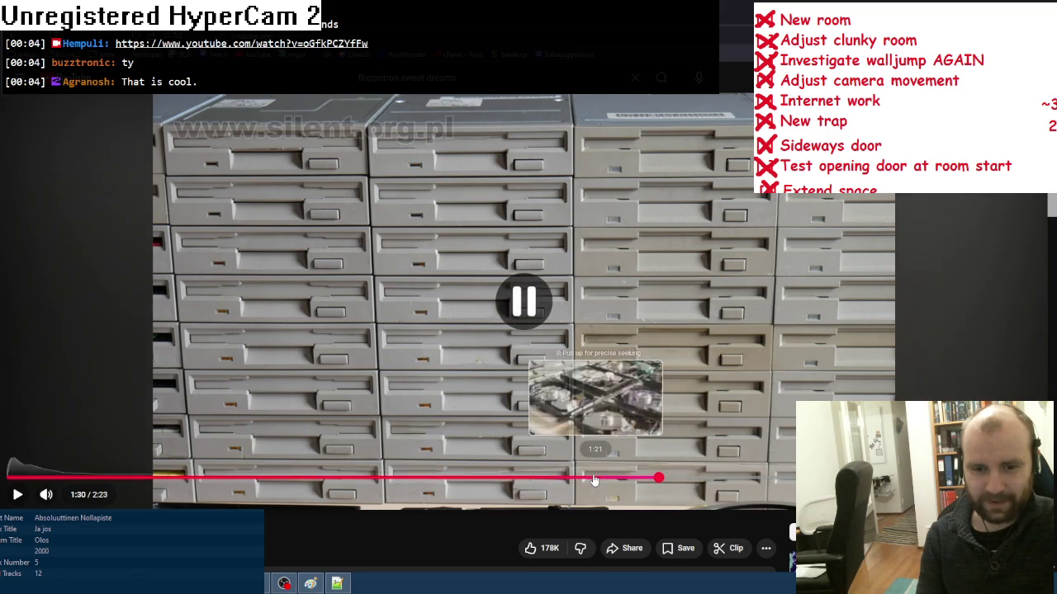
pyautogui.click(583, 478)
pyautogui.press('space')
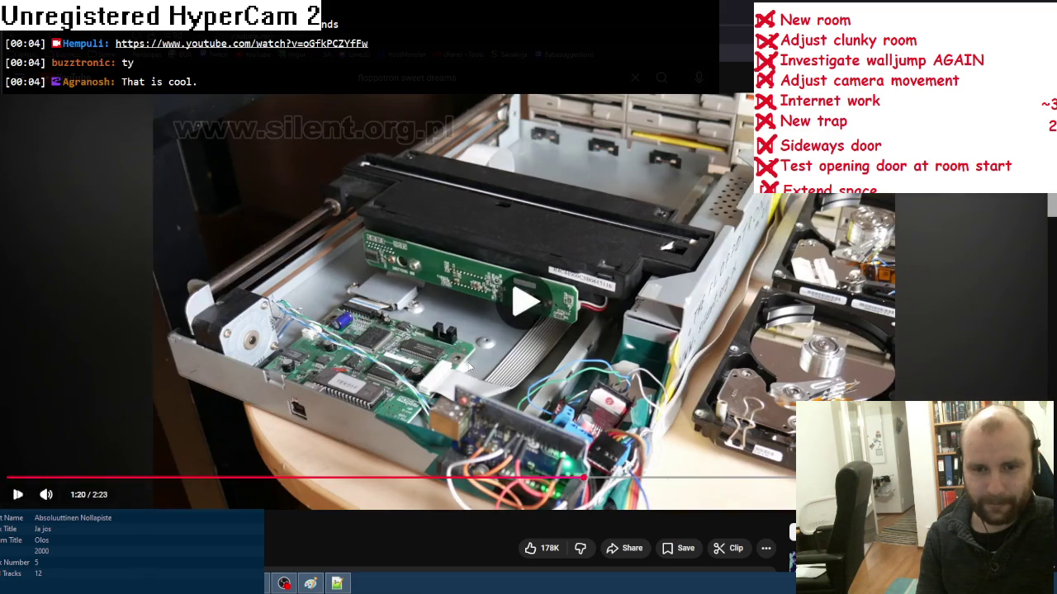
pyautogui.click(567, 479)
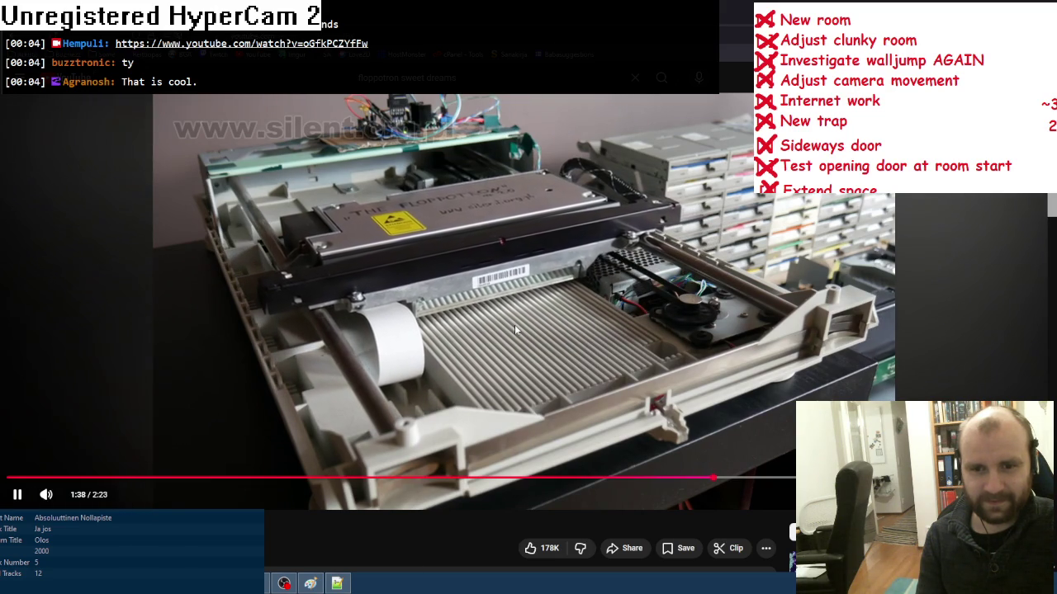
pyautogui.click(515, 278)
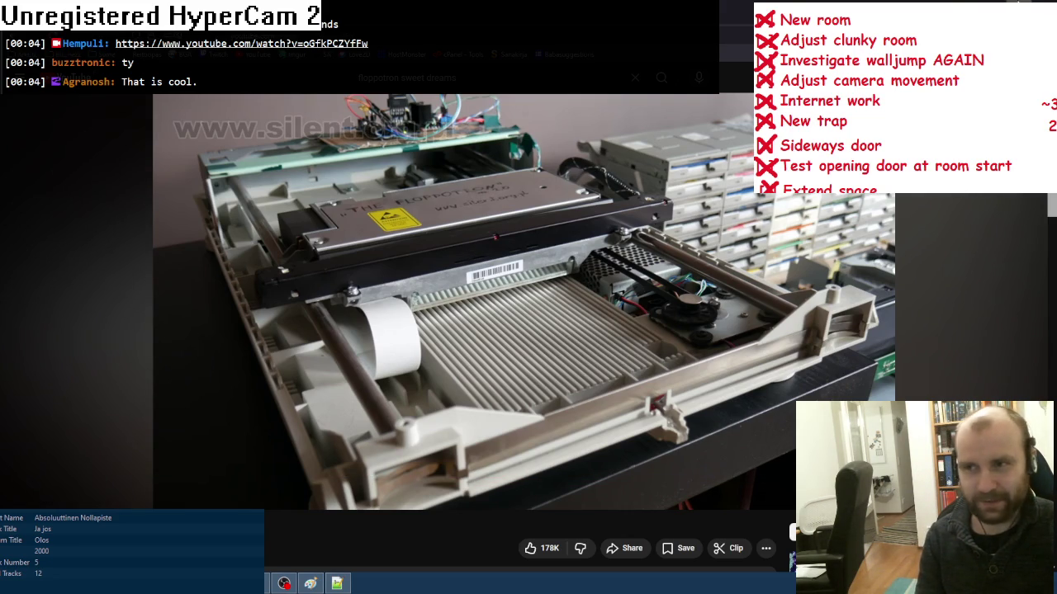
pyautogui.hotkey('alt', 'Tab')
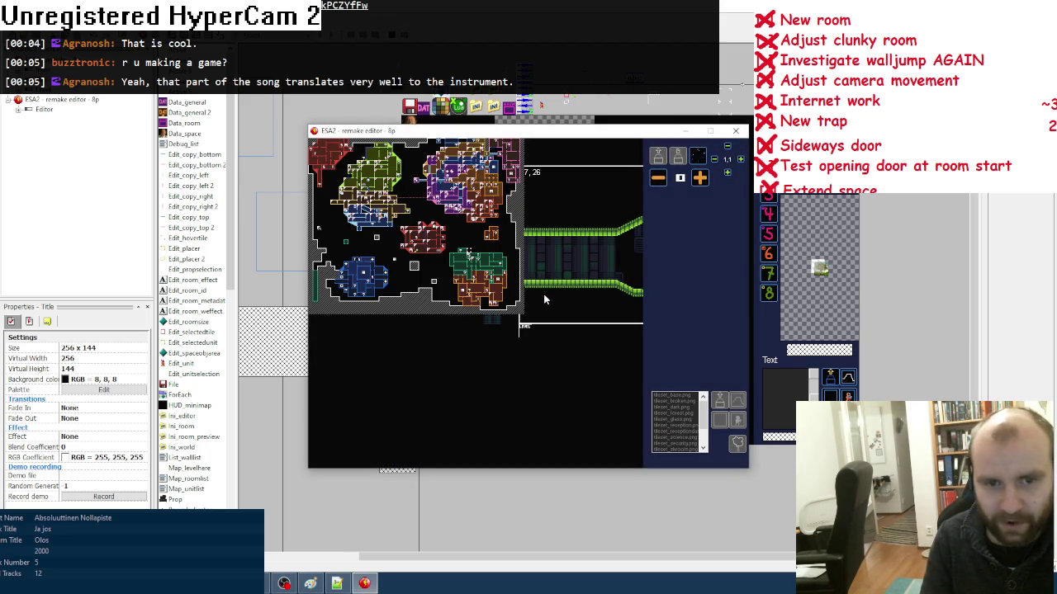
# - Use the M world map to jump between the green, red and cave rooms, then close the editor
pyautogui.click(475, 263)
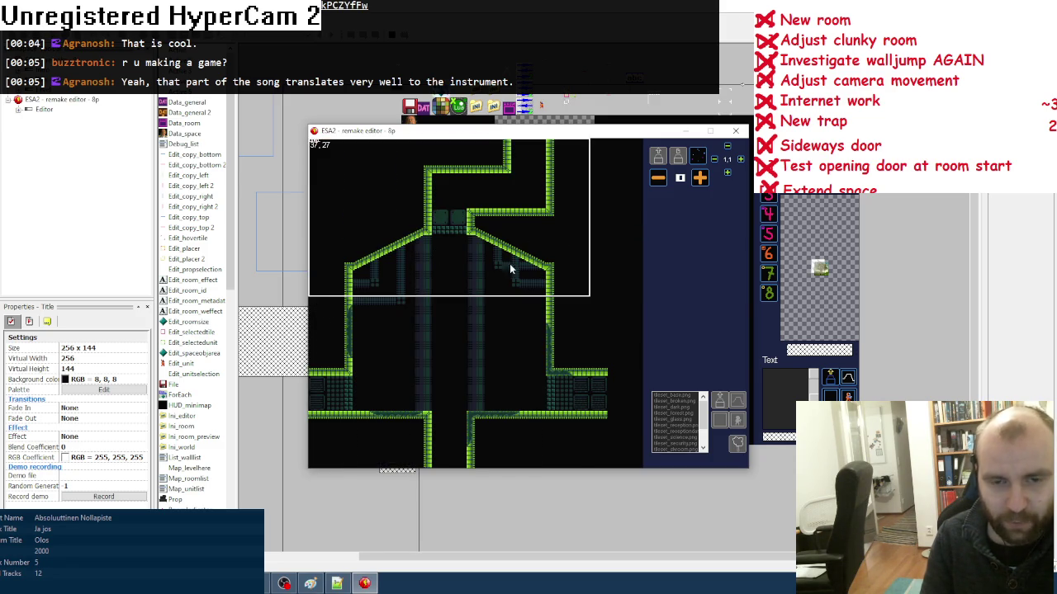
pyautogui.press('m')
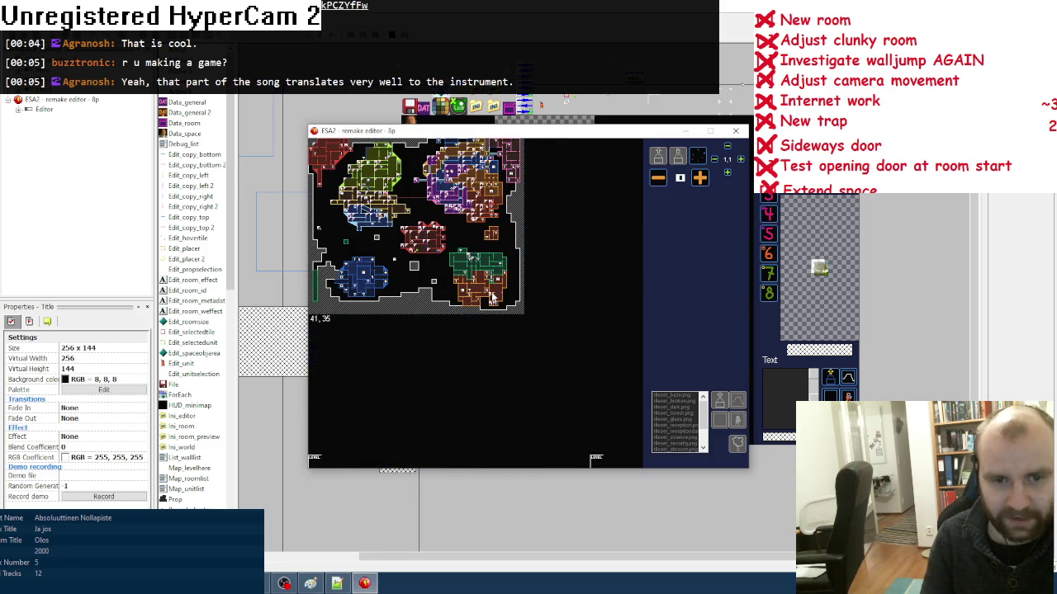
pyautogui.click(464, 285)
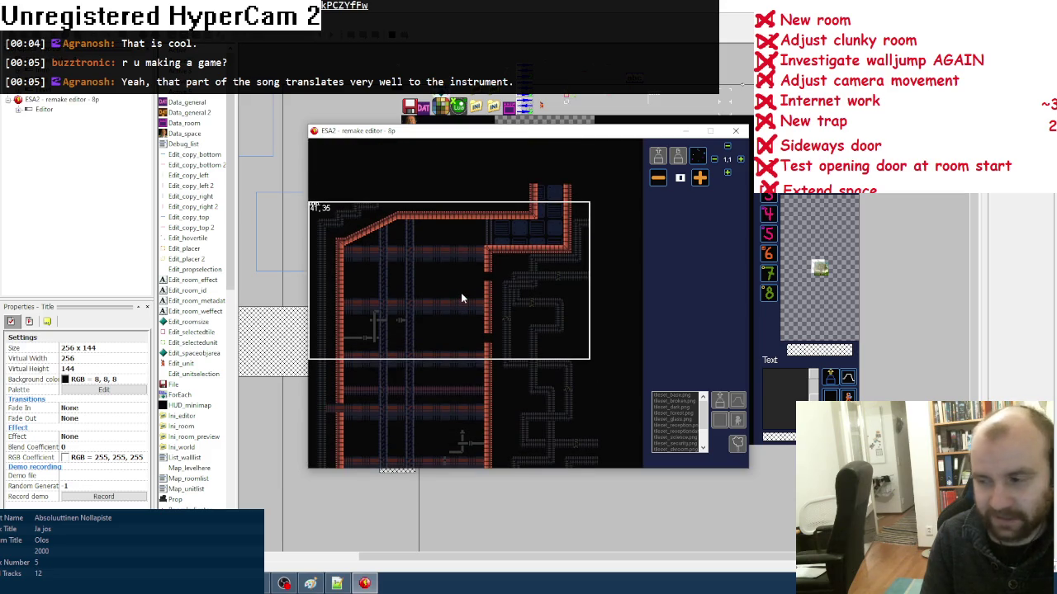
pyautogui.press('m')
pyautogui.press('m')
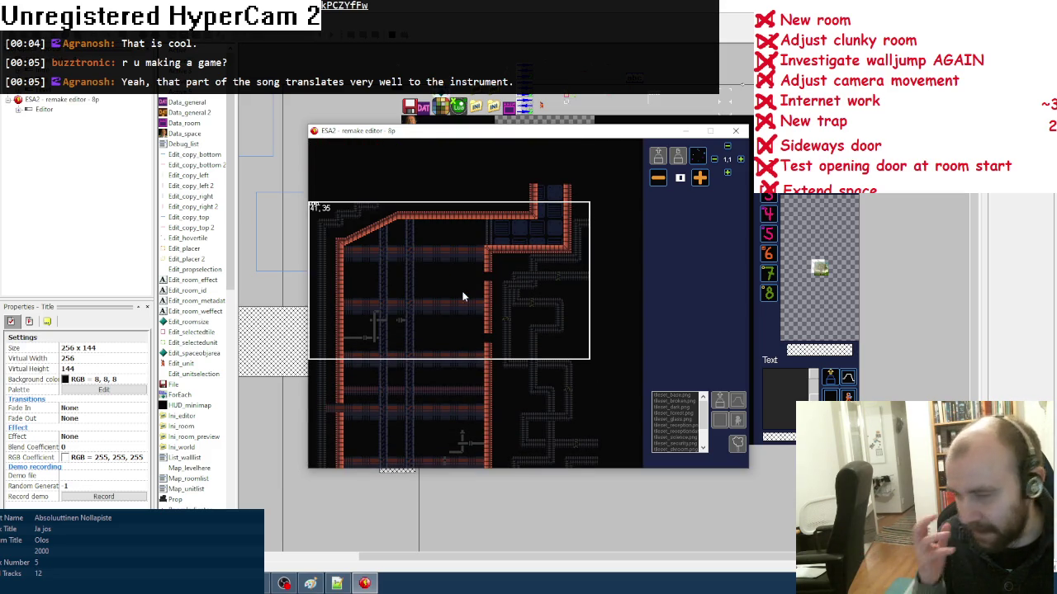
pyautogui.press('m')
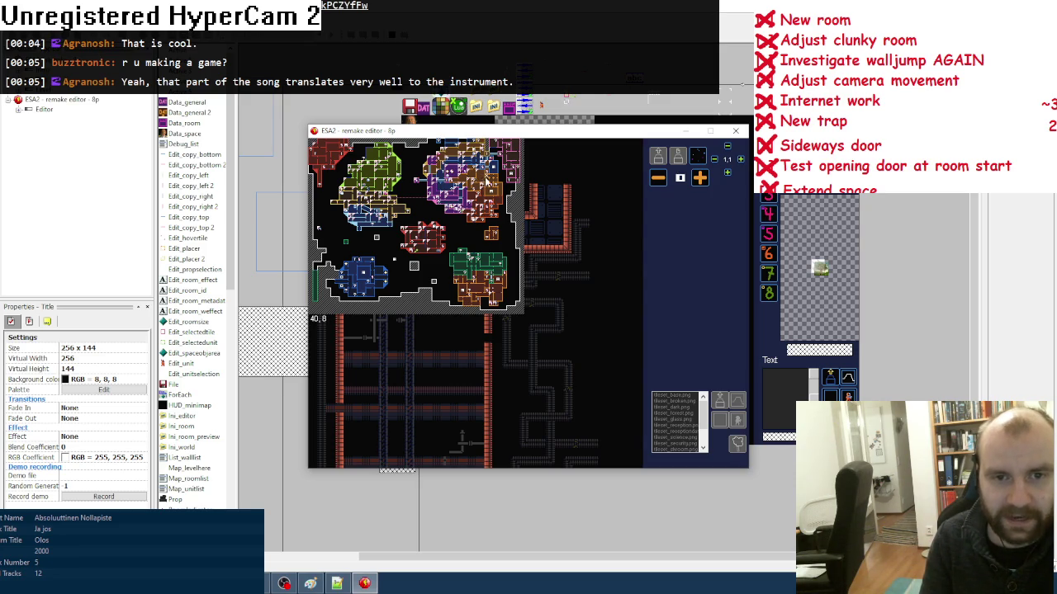
pyautogui.click(484, 176)
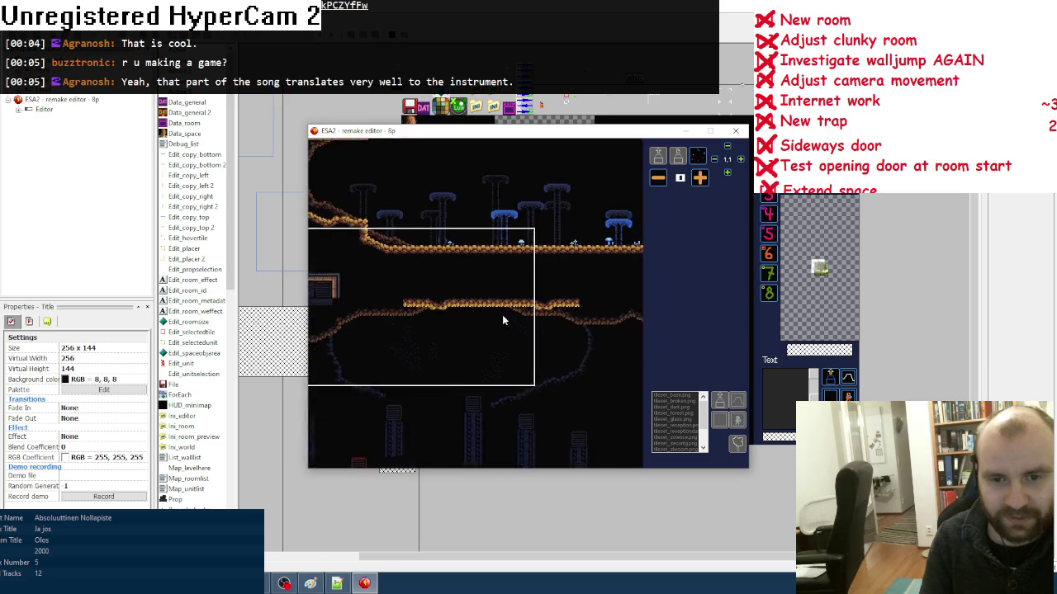
pyautogui.rightClick(497, 338)
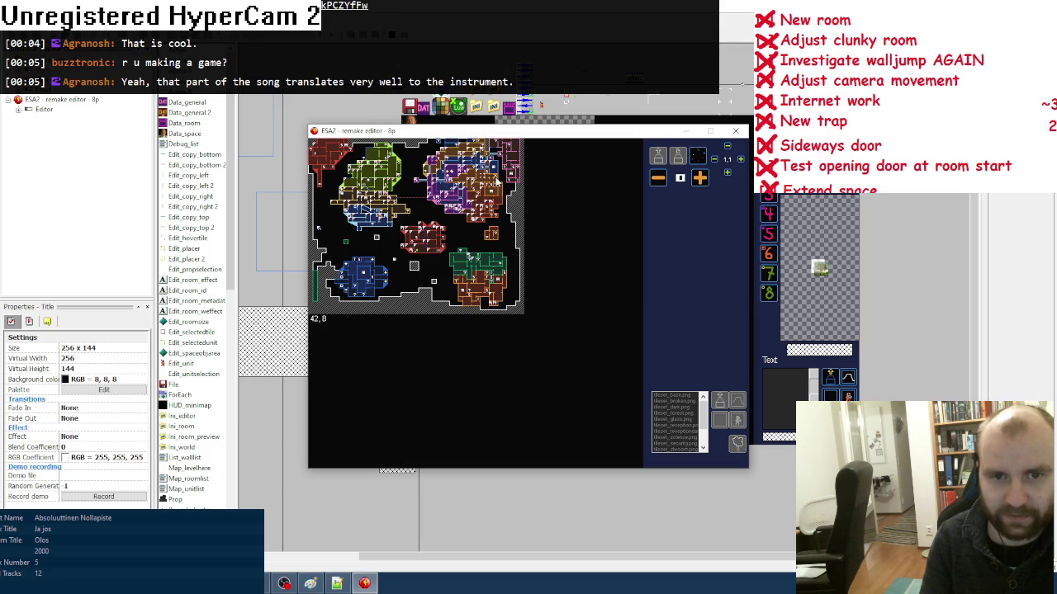
pyautogui.click(484, 181)
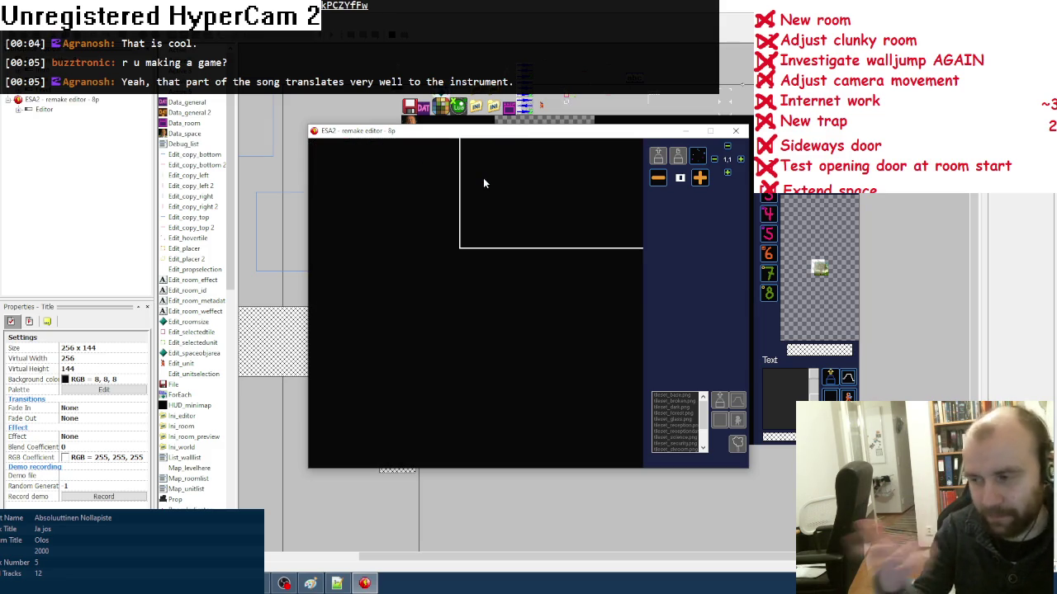
pyautogui.press('m')
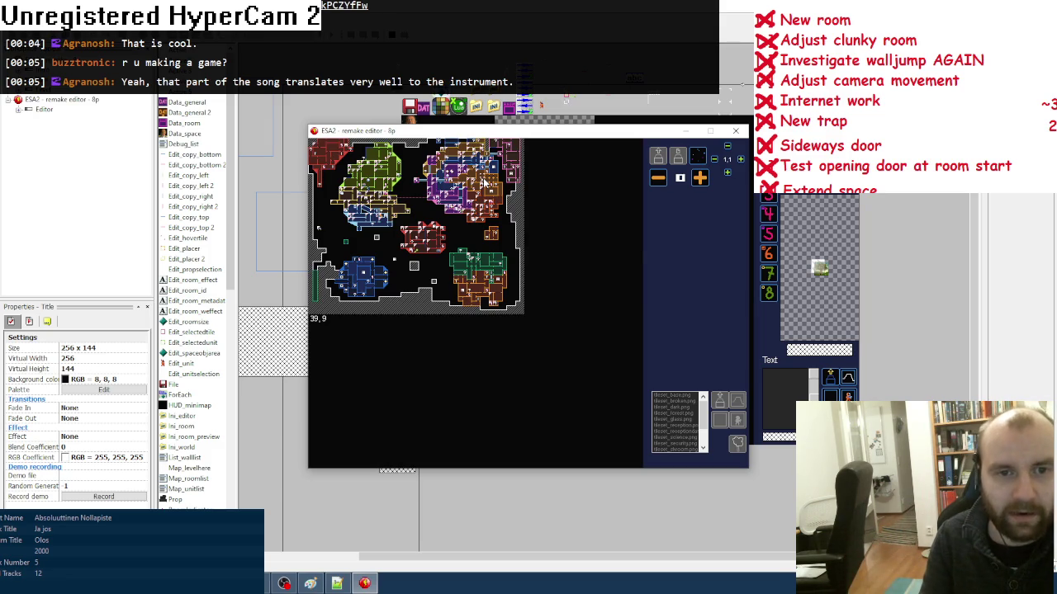
pyautogui.click(482, 183)
pyautogui.click(735, 131)
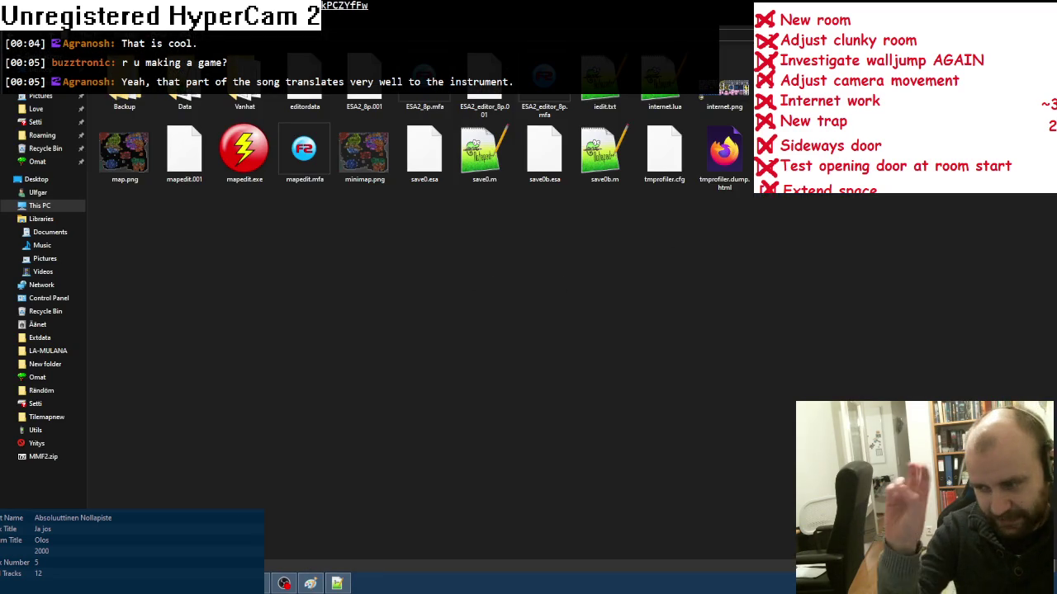
# - Open the internet map, pan around it with the arrow keys, close it, and show the recent maps list
pyautogui.doubleClick(675, 100)
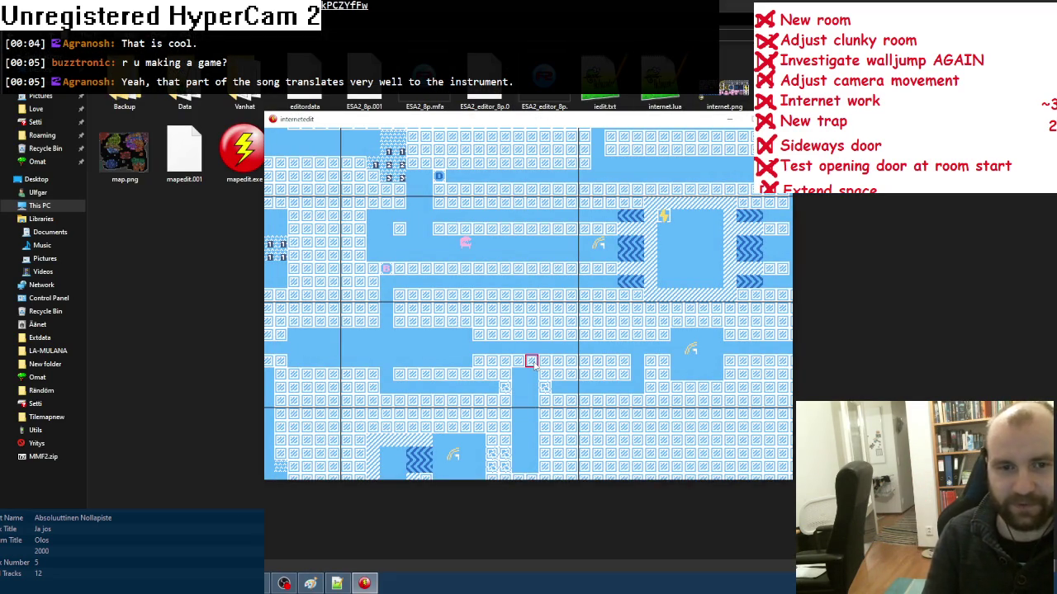
pyautogui.press('Right')
pyautogui.press('Up')
pyautogui.press('Down')
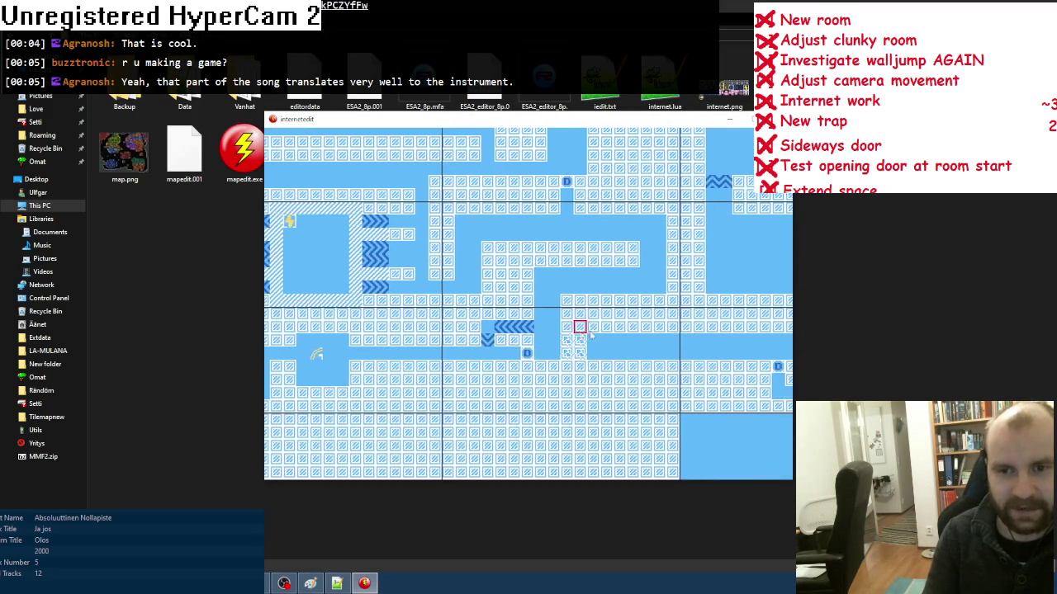
pyautogui.press('Right')
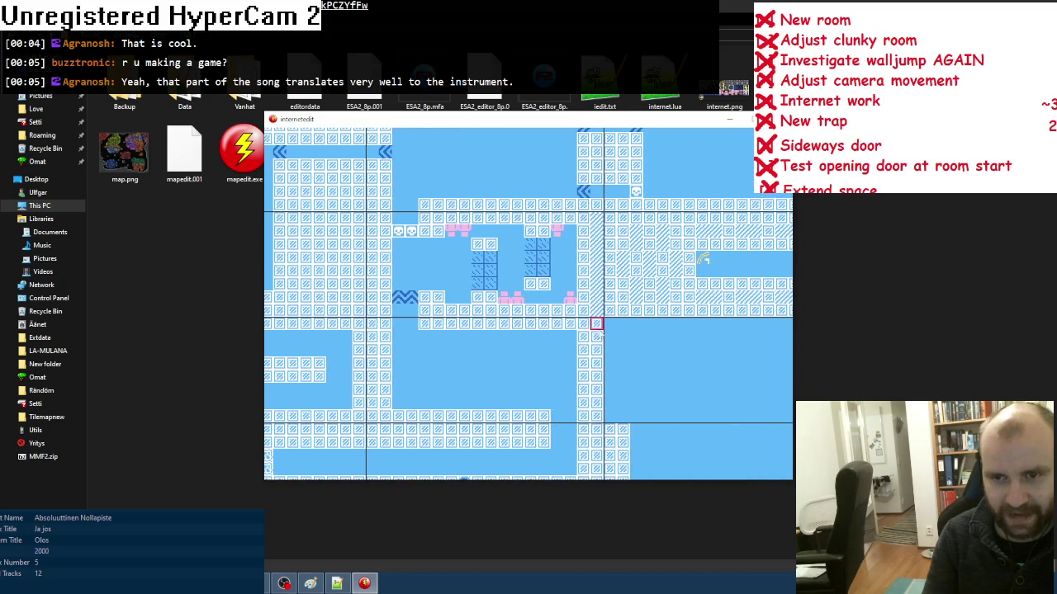
pyautogui.press('Down')
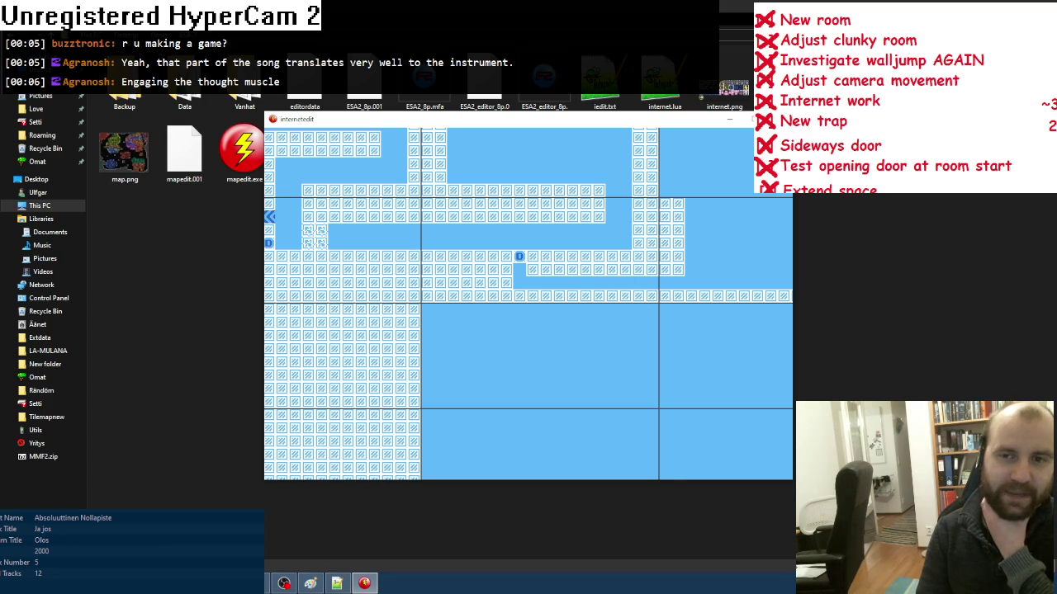
pyautogui.press('Escape')
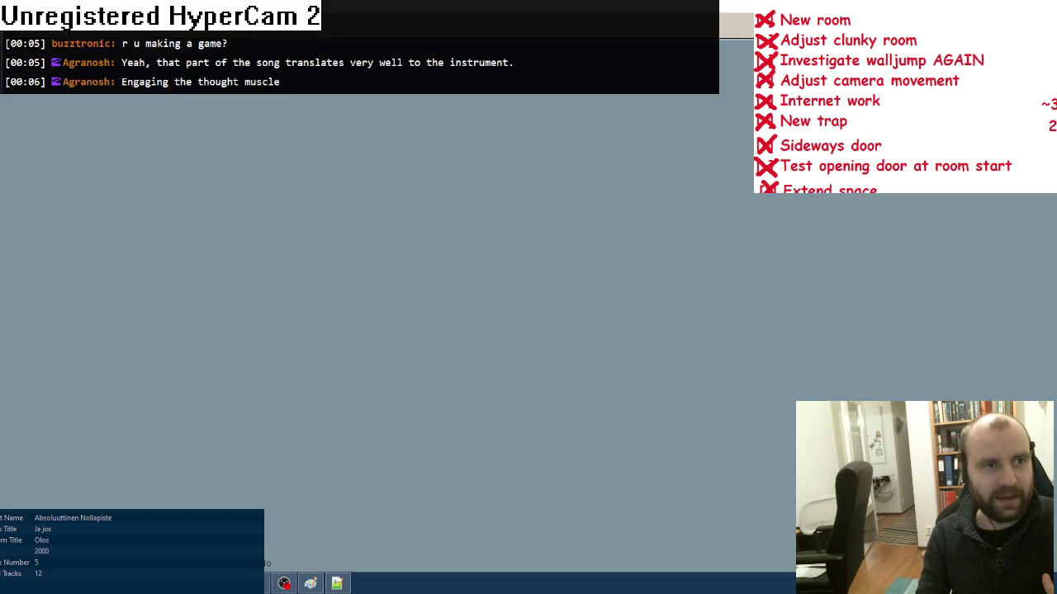
pyautogui.click(16, 25)
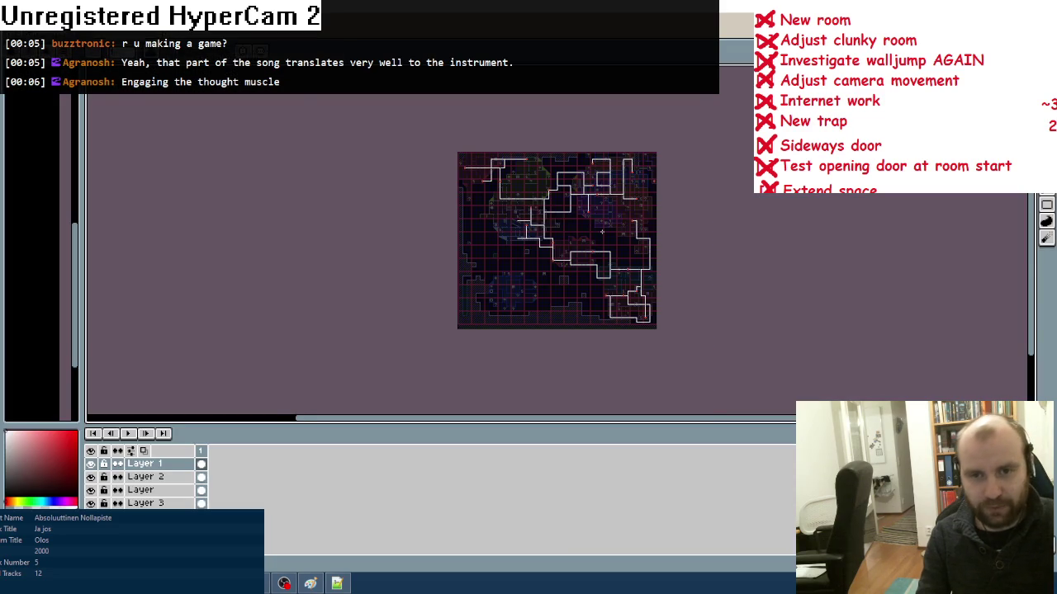
# - Zoom and pan the internet map until its top-left border is in view
pyautogui.scroll(3, 685, 222)
pyautogui.moveTo(685, 222); pyautogui.dragTo(691, 242)
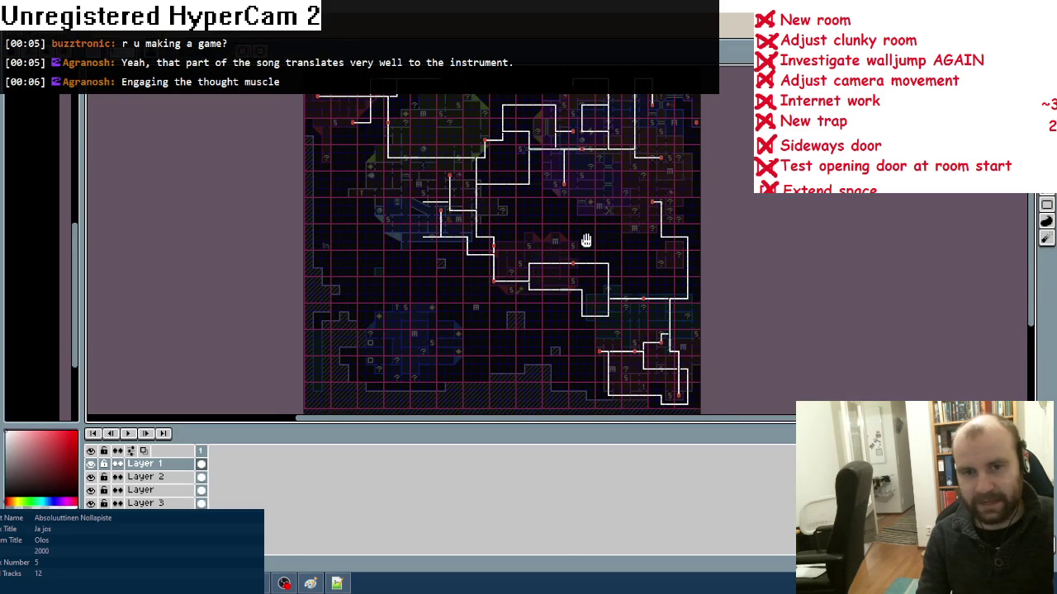
pyautogui.moveTo(586, 238); pyautogui.dragTo(582, 258)
pyautogui.scroll(-3, 614, 256)
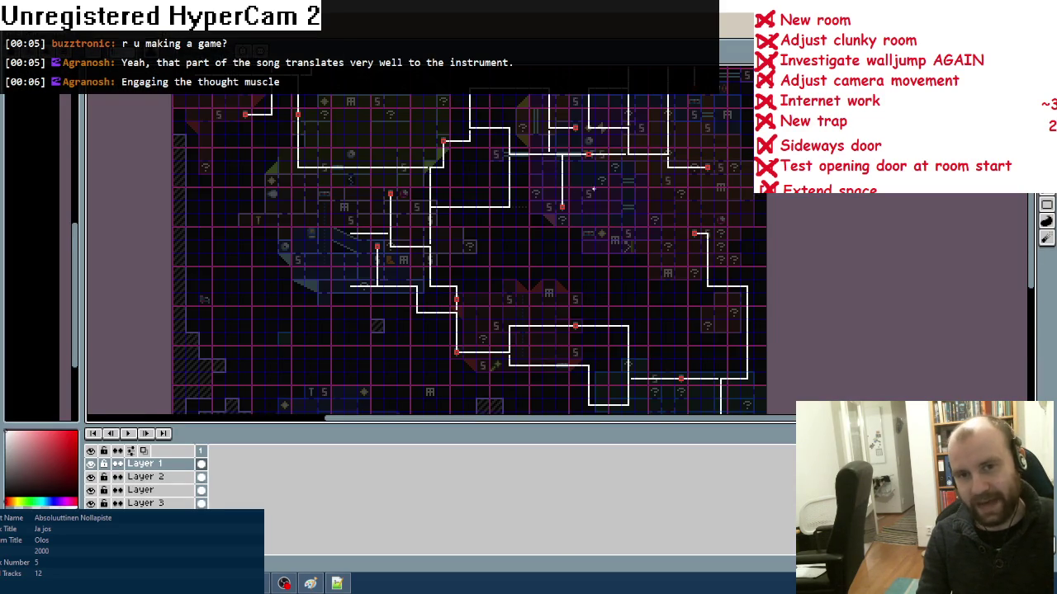
pyautogui.scroll(3, 576, 265)
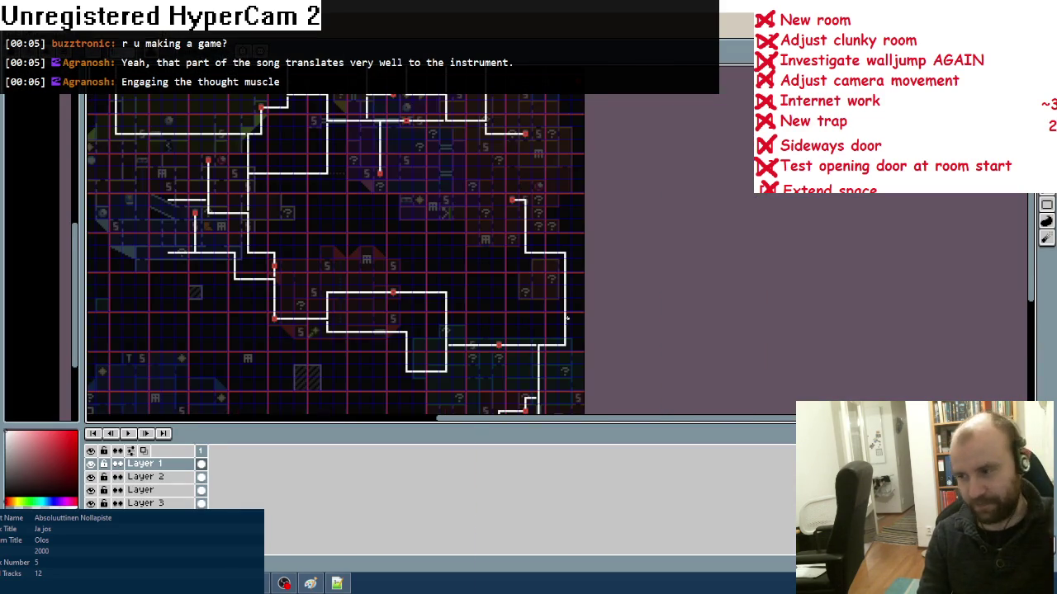
pyautogui.moveTo(446, 165); pyautogui.dragTo(544, 253)
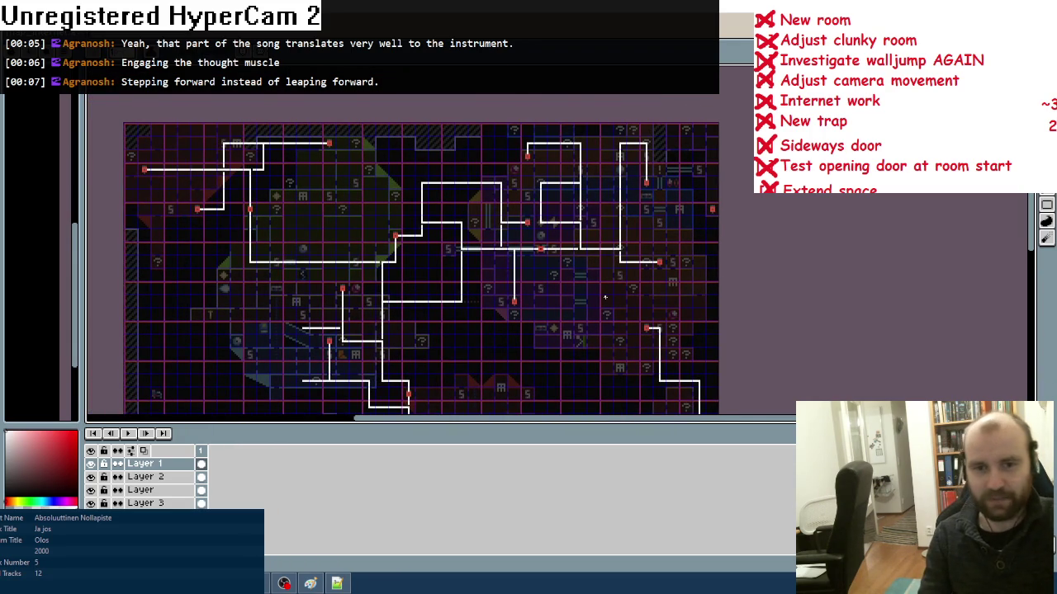
pyautogui.scroll(1, 604, 293)
pyautogui.scroll(-1, 604, 293)
pyautogui.scroll(-2, 597, 313)
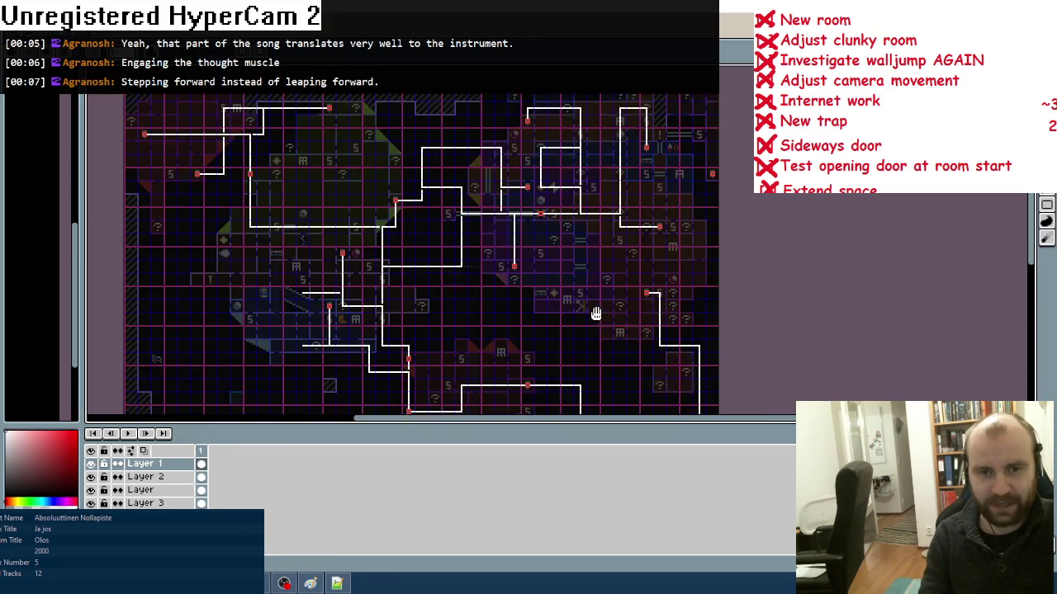
pyautogui.scroll(3, 538, 229)
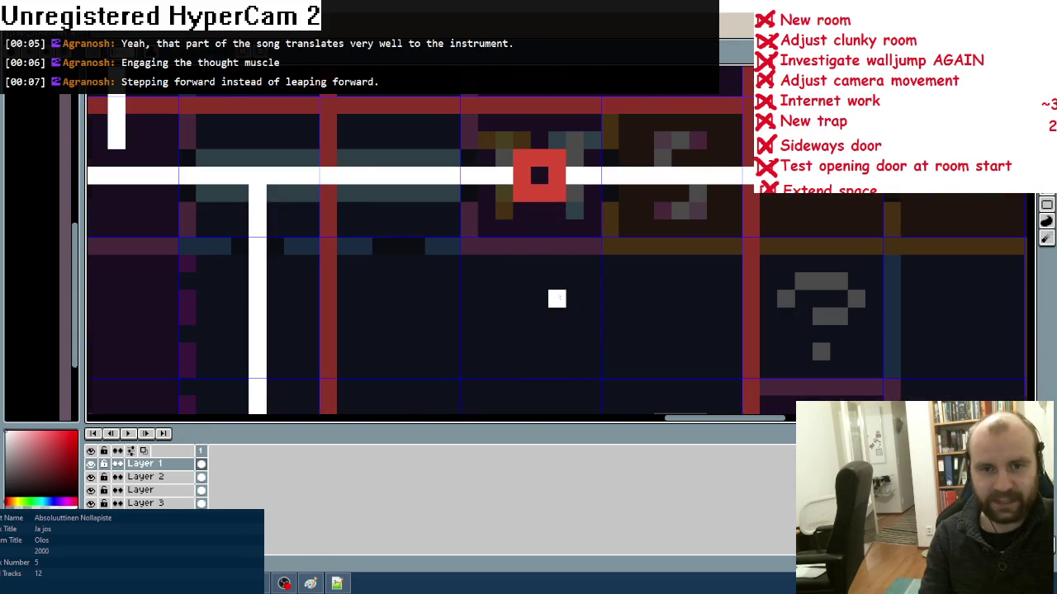
pyautogui.scroll(-3, 538, 227)
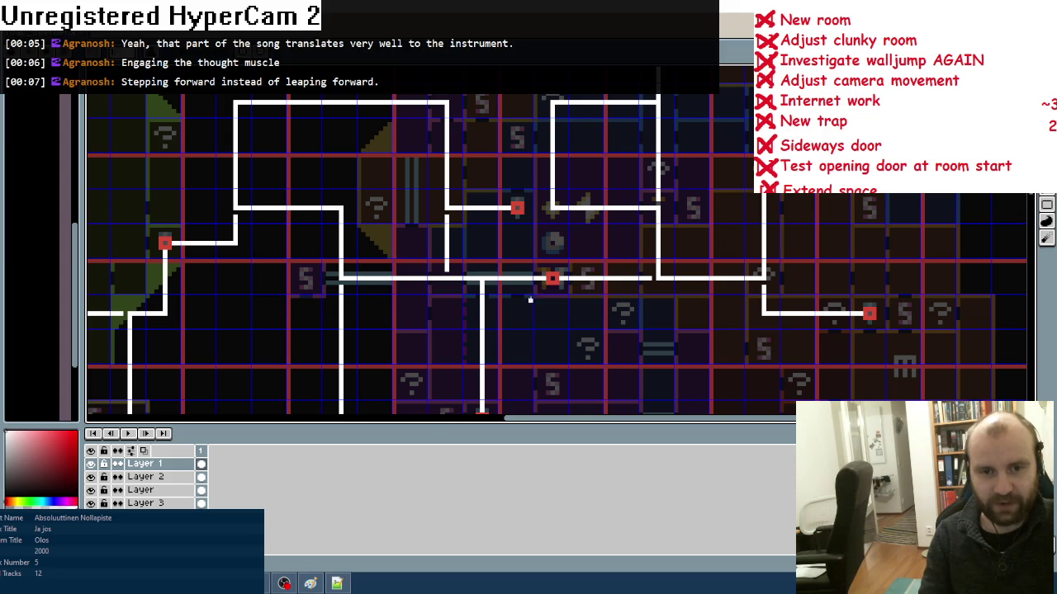
pyautogui.scroll(-2, 532, 314)
pyautogui.scroll(2, 567, 319)
pyautogui.scroll(-3, 617, 369)
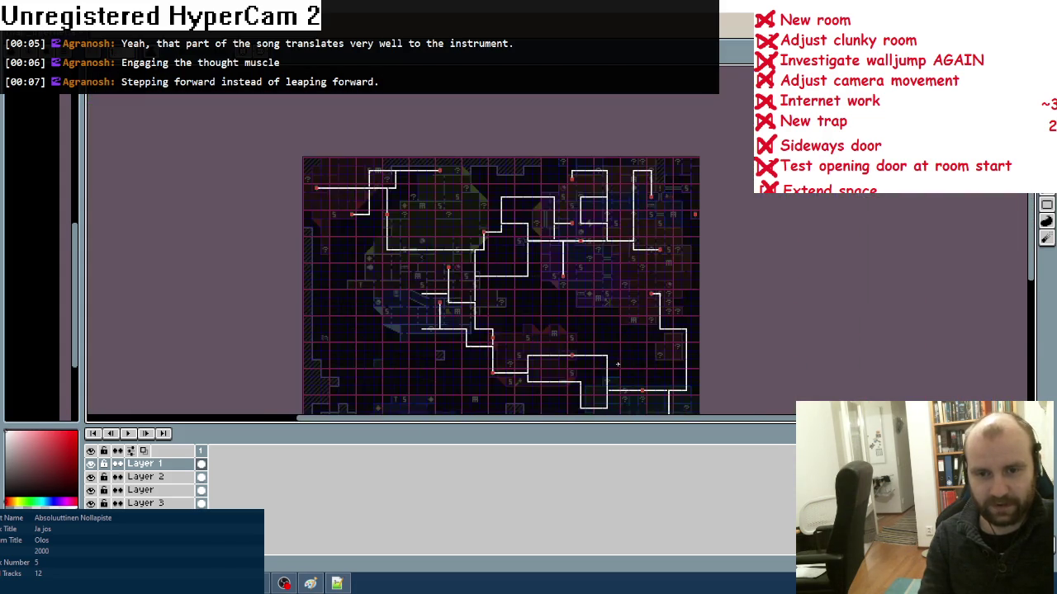
pyautogui.scroll(1, 531, 275)
# - Undo a stray white link stroke, zoom in and out over the connection lines, then leave the editor
pyautogui.moveTo(604, 155); pyautogui.dragTo(585, 220)
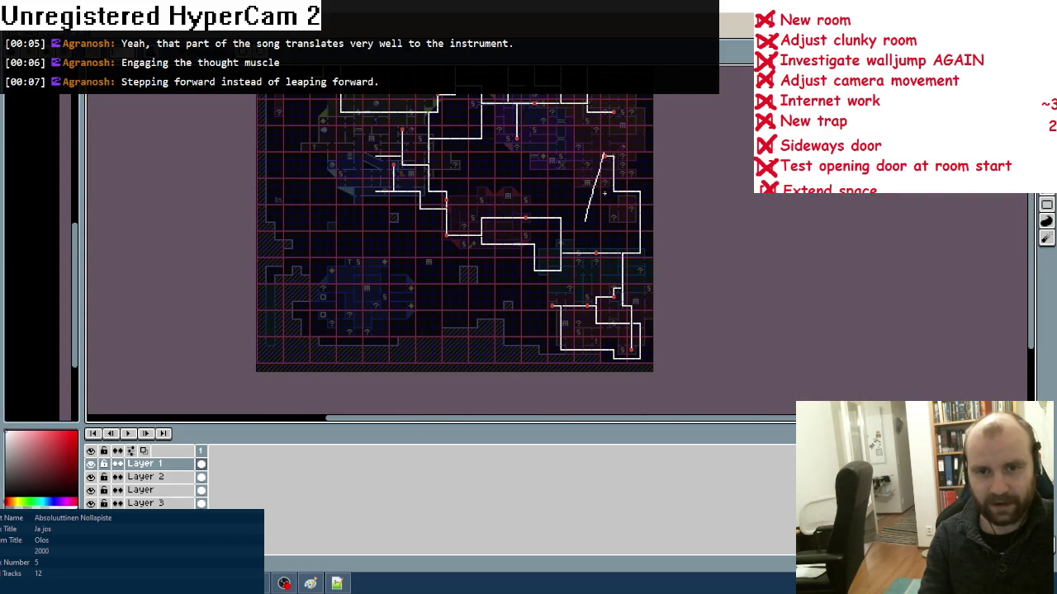
pyautogui.hotkey('ctrl', 'z')
pyautogui.scroll(1, 602, 225)
pyautogui.scroll(1, 578, 183)
pyautogui.scroll(3, 576, 269)
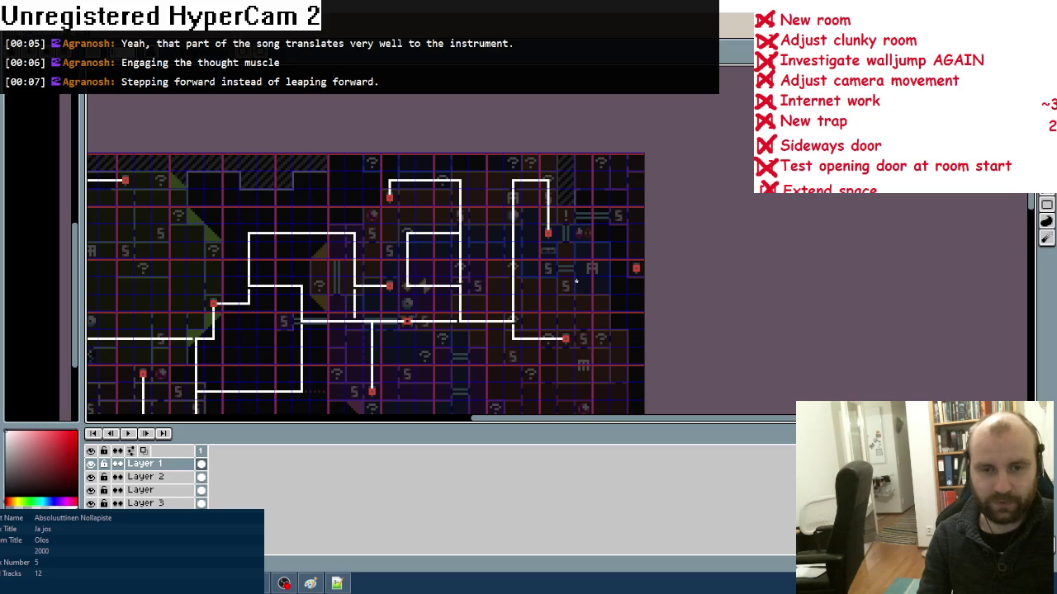
pyautogui.scroll(5, 551, 211)
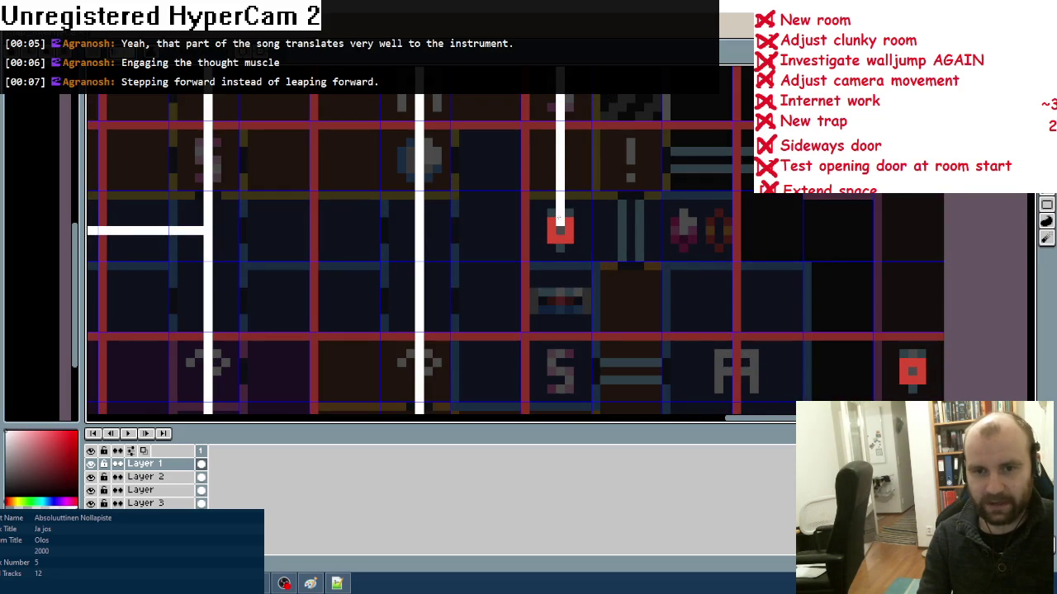
pyautogui.scroll(-3, 560, 217)
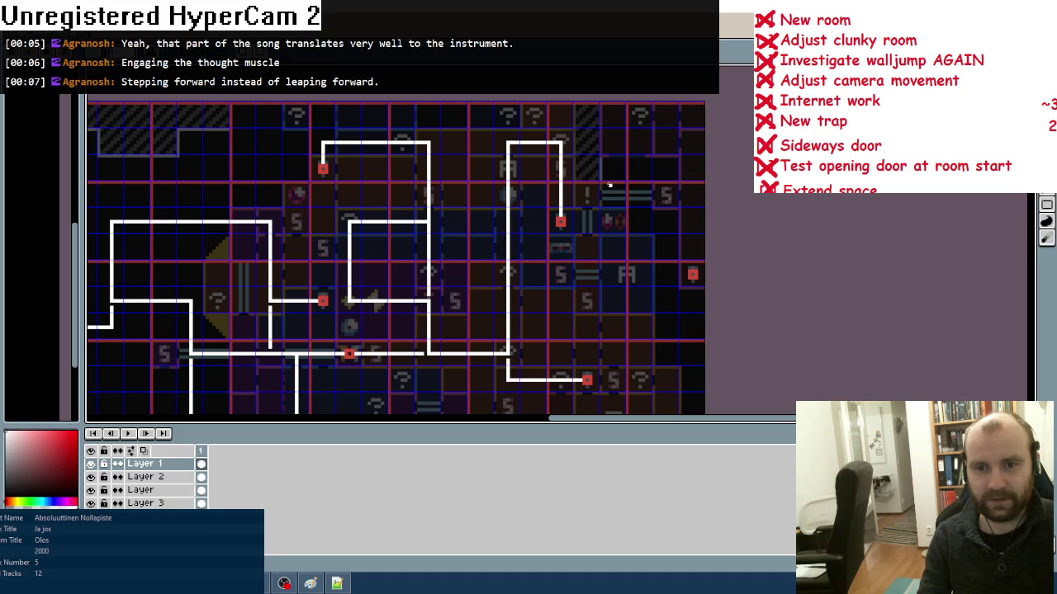
pyautogui.scroll(-3, 609, 183)
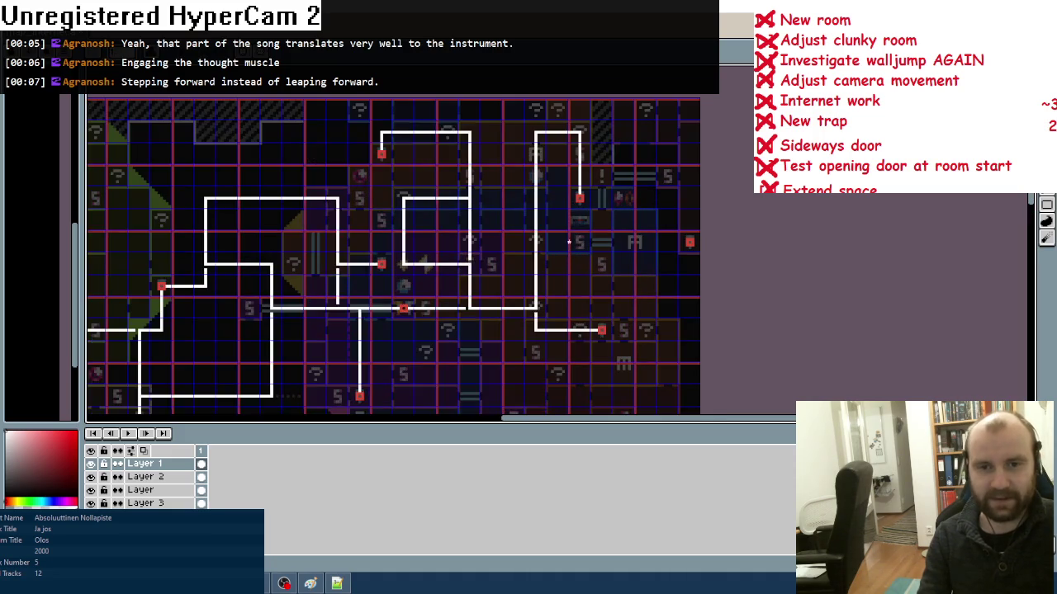
pyautogui.scroll(3, 569, 234)
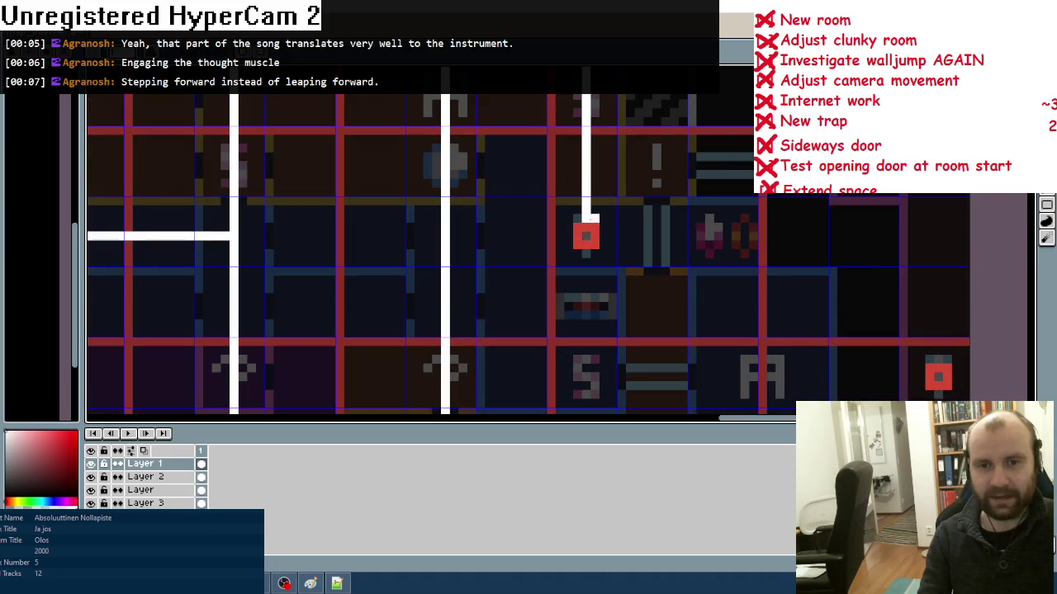
pyautogui.scroll(-3, 578, 248)
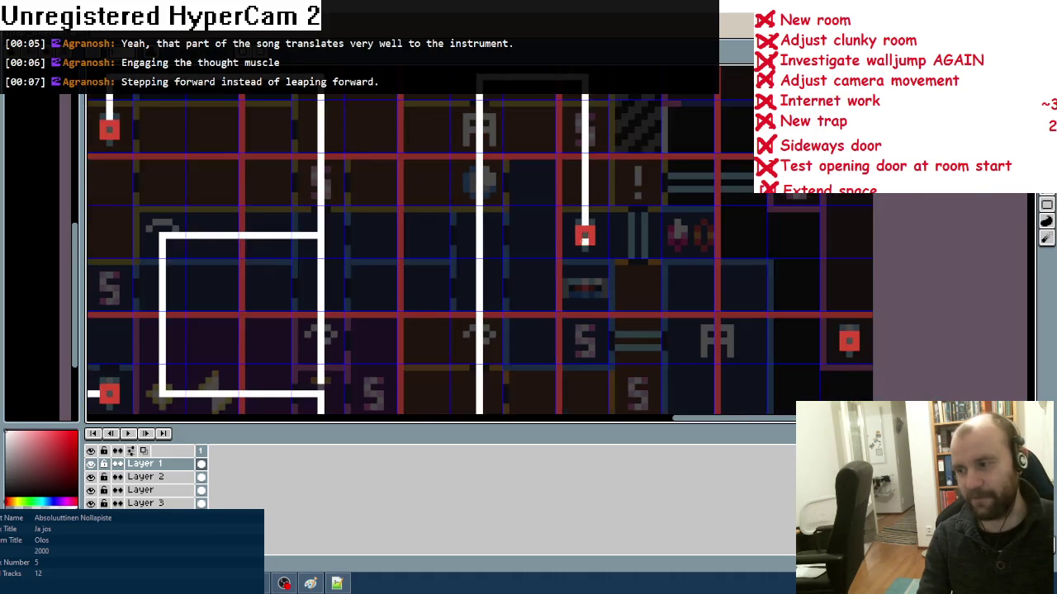
pyautogui.scroll(-2, 589, 341)
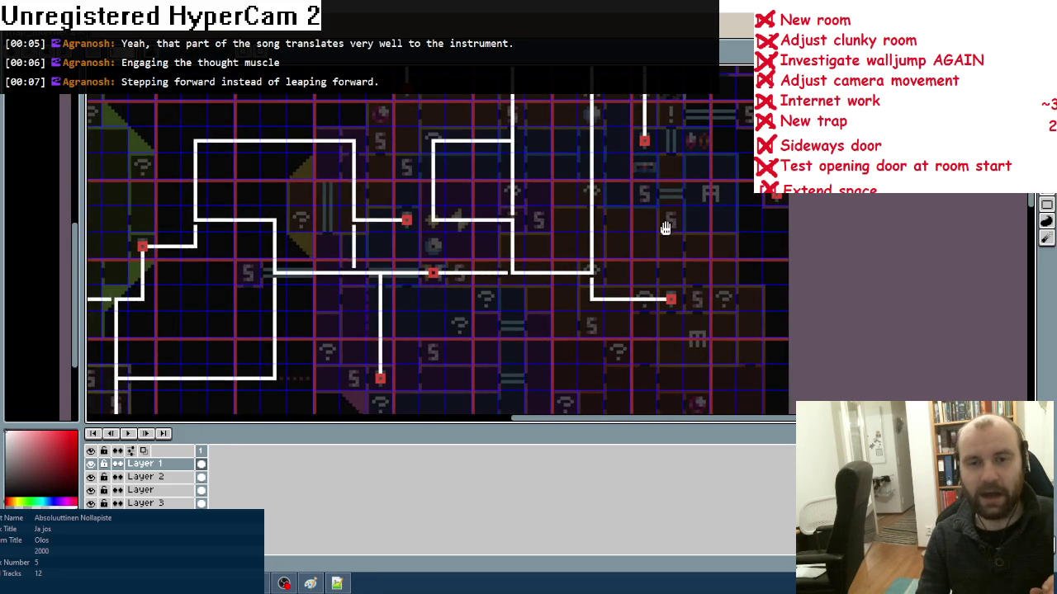
pyautogui.scroll(2, 649, 305)
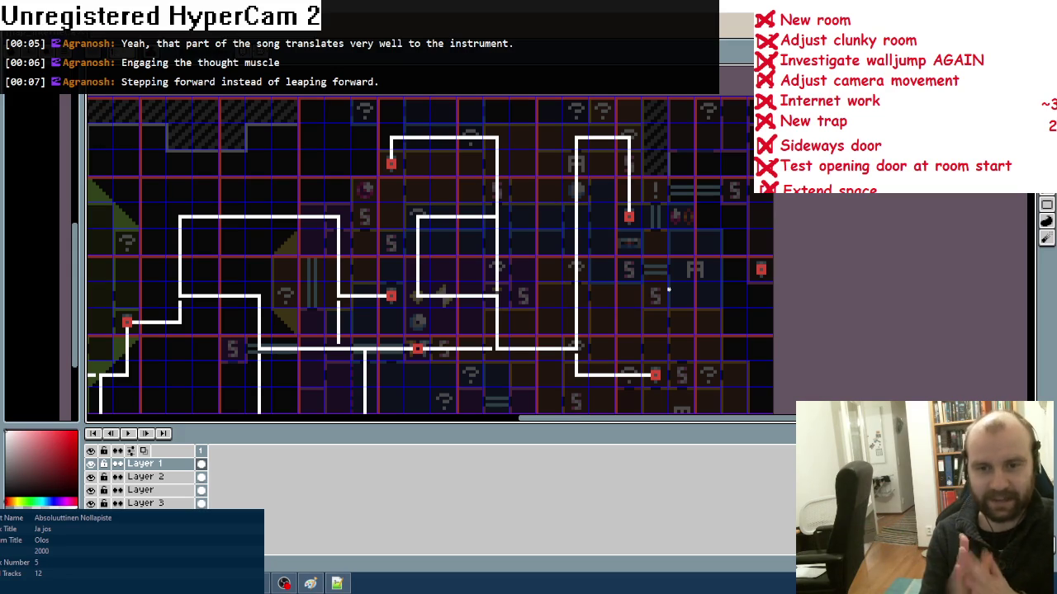
pyautogui.scroll(-1, 665, 314)
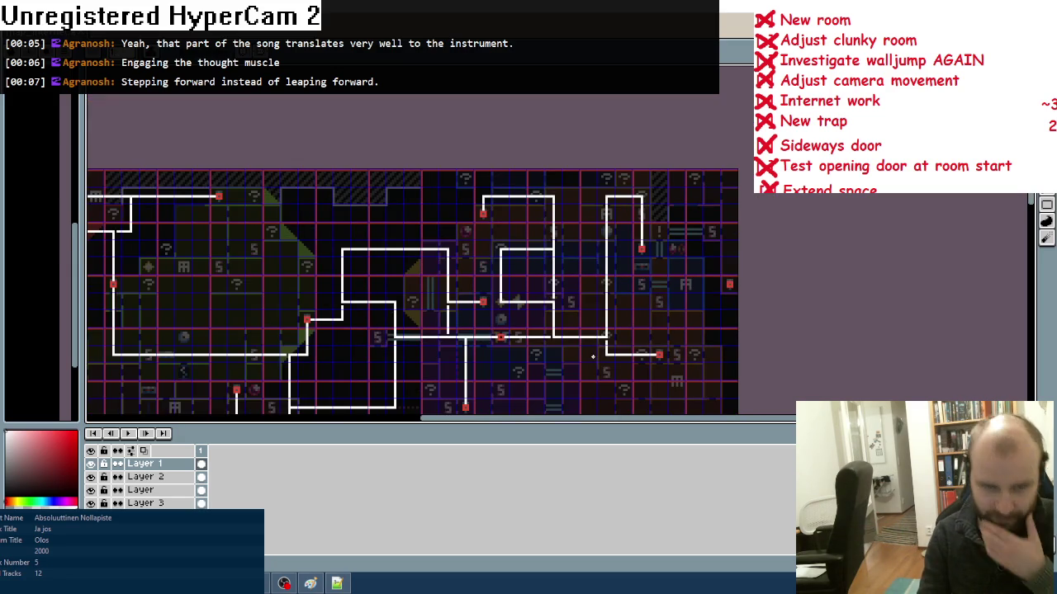
pyautogui.scroll(2, 595, 357)
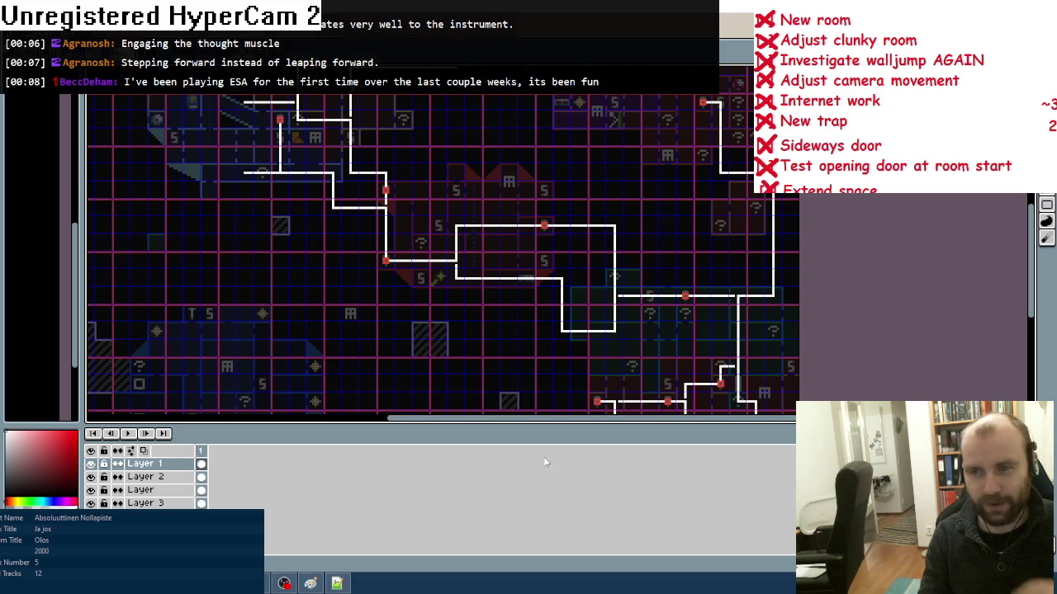
pyautogui.hotkey('alt', 'Tab')
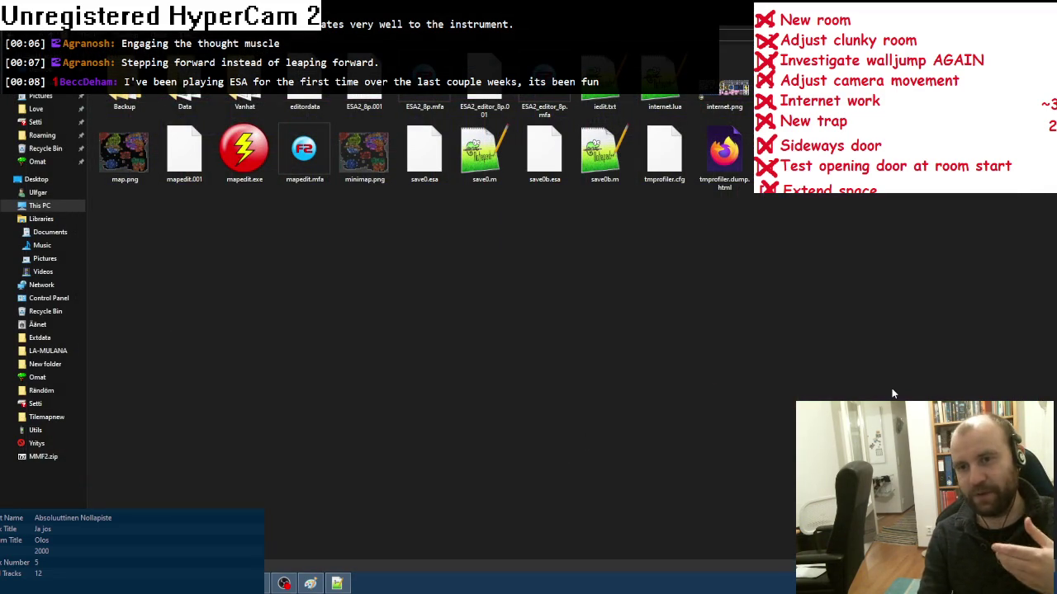
# - In Fusion, open visualizer.mfa with Ctrl+O and run it with F8
pyautogui.hotkey('alt', 'Tab')
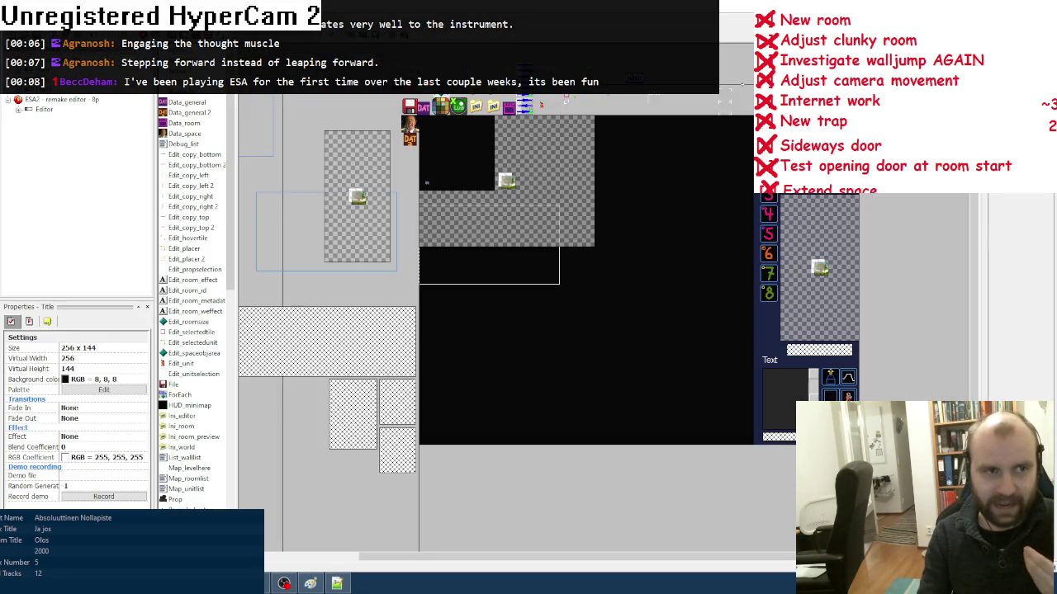
pyautogui.hotkey('ctrl', 'o')
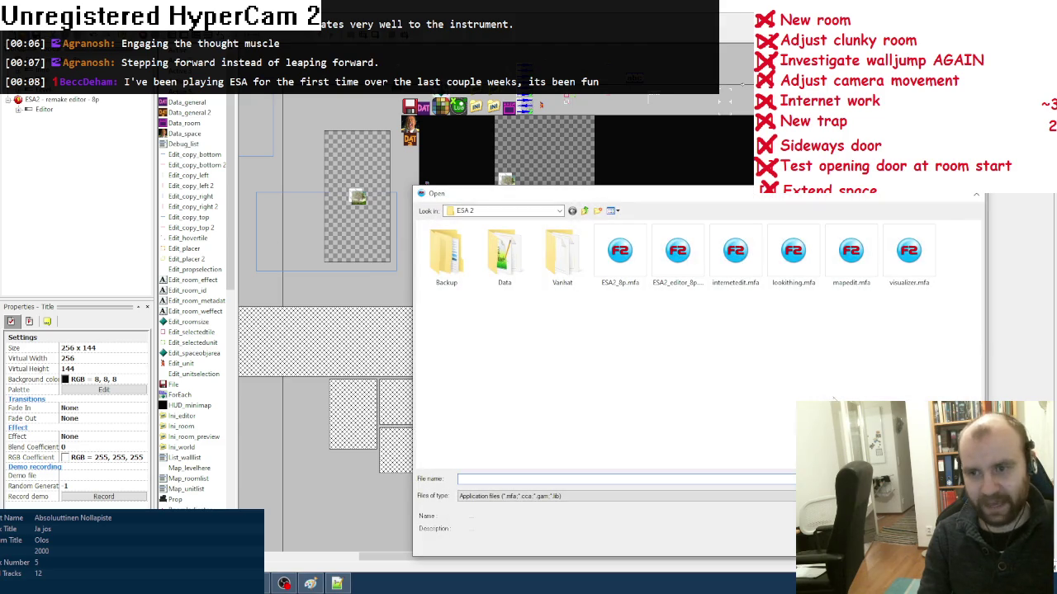
pyautogui.doubleClick(908, 252)
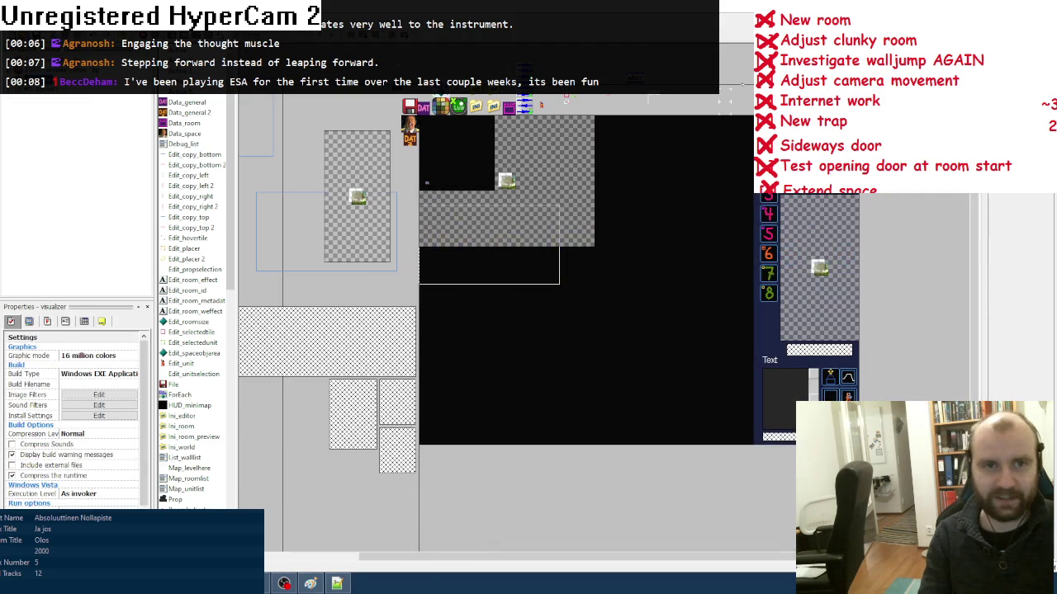
pyautogui.press('F8')
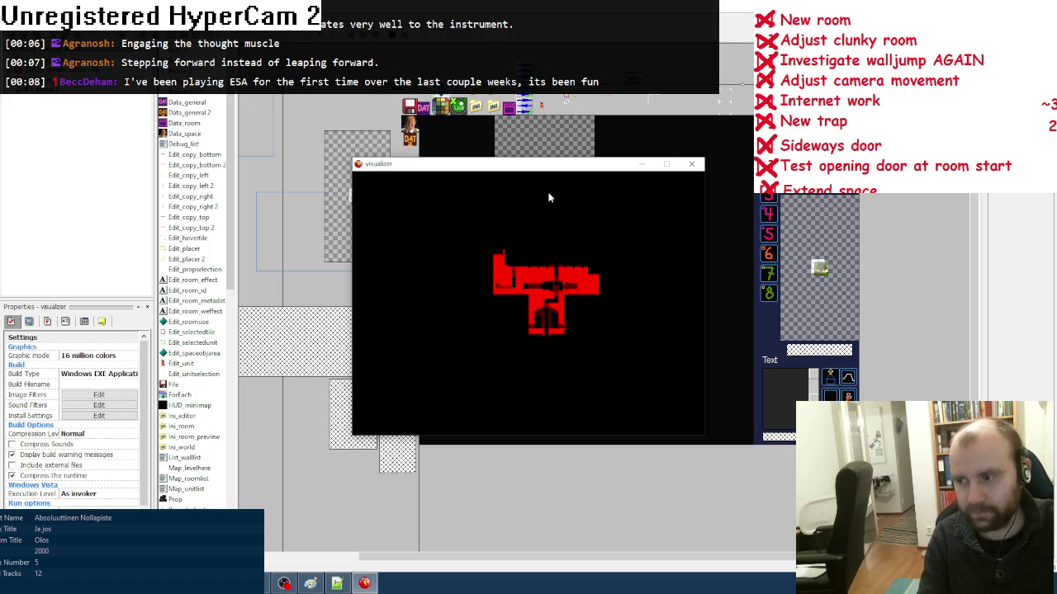
# - Close the running visualizer window and clear the selection in the Fusion editor
pyautogui.click(691, 164)
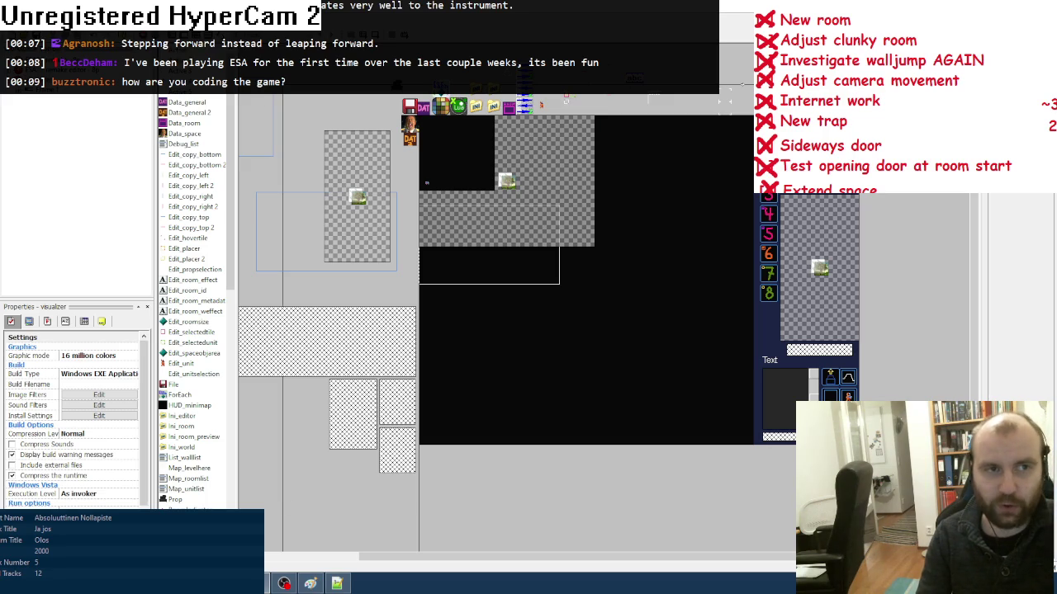
pyautogui.click(333, 126)
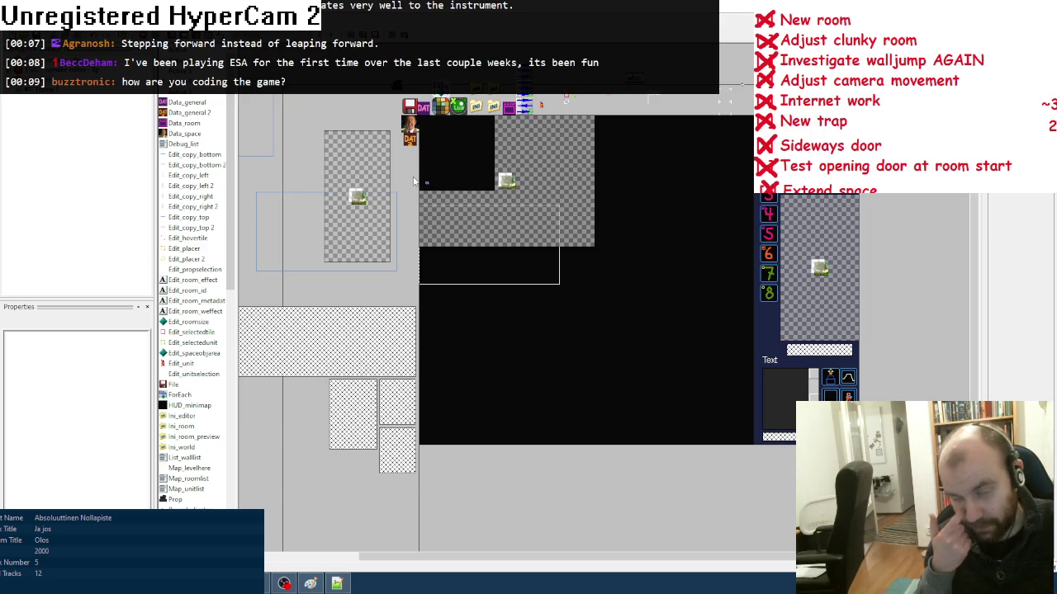
# - Open one of the game's Lua scripts from the game folder in File Explorer
pyautogui.click(337, 583)
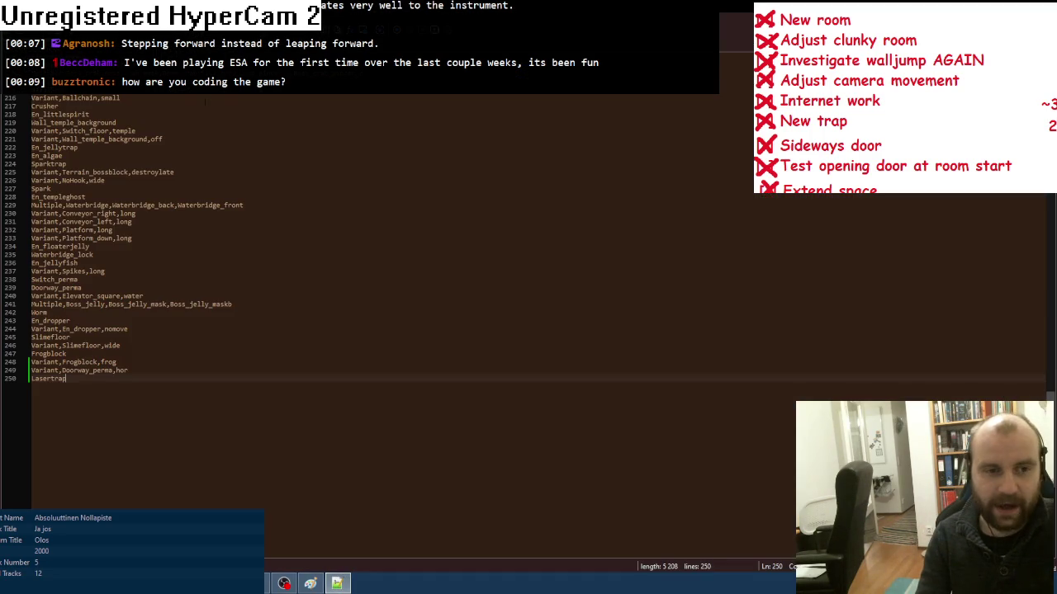
pyautogui.click(256, 584)
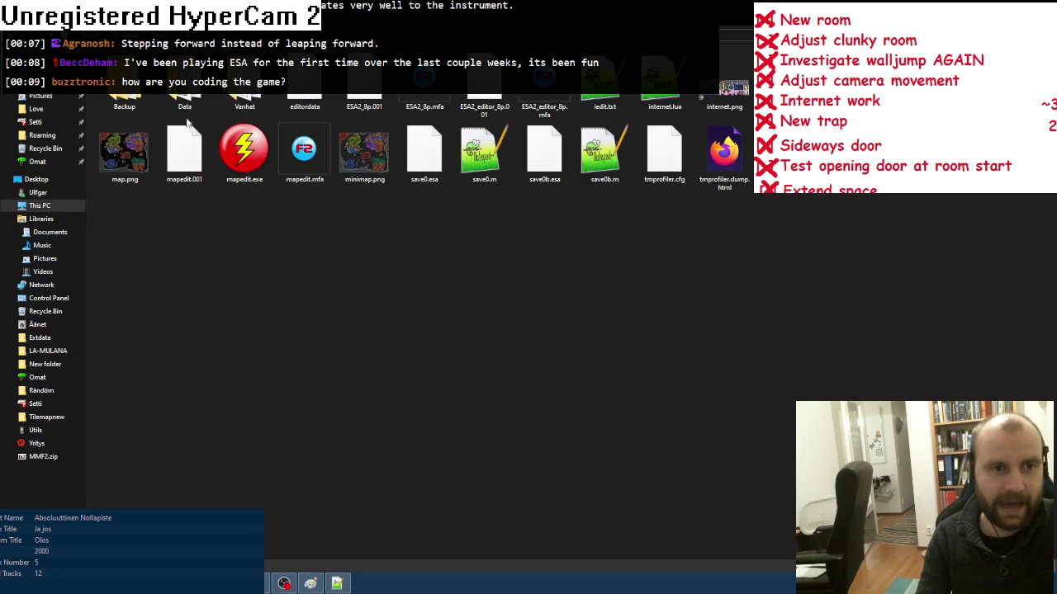
pyautogui.scroll(-2, 465, 259)
pyautogui.doubleClick(603, 154)
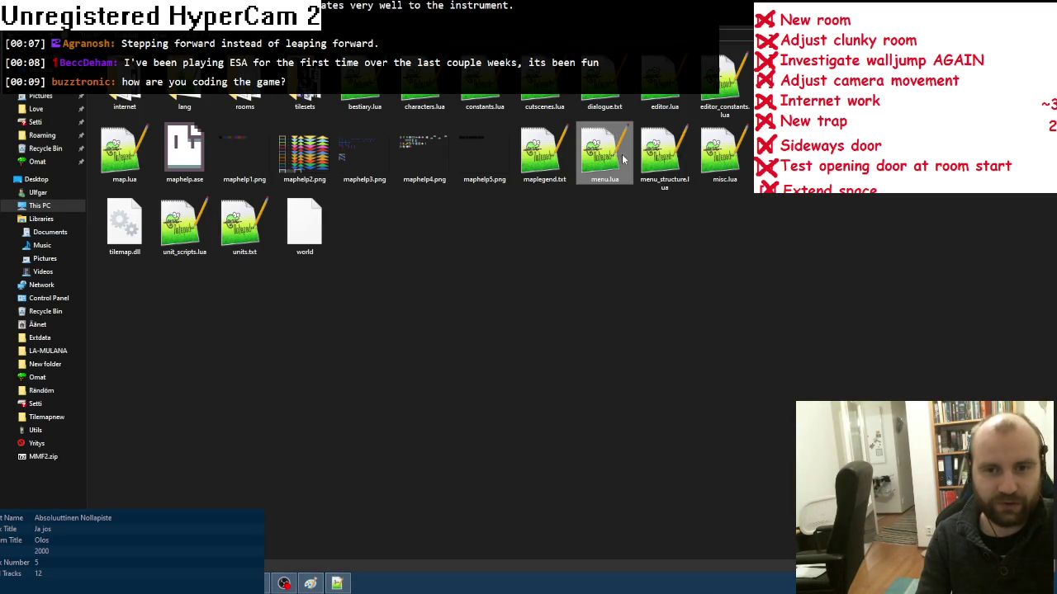
pyautogui.scroll(-18, 371, 252)
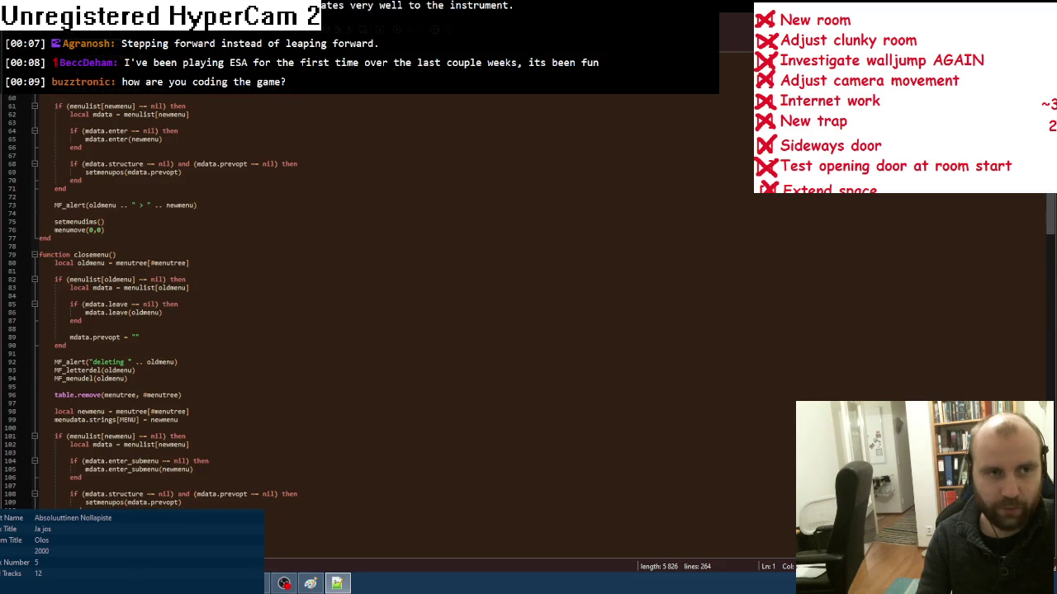
# - Close Notepad++ and return to the Clickteam Fusion game editor
pyautogui.hotkey('ctrl', 'Tab')
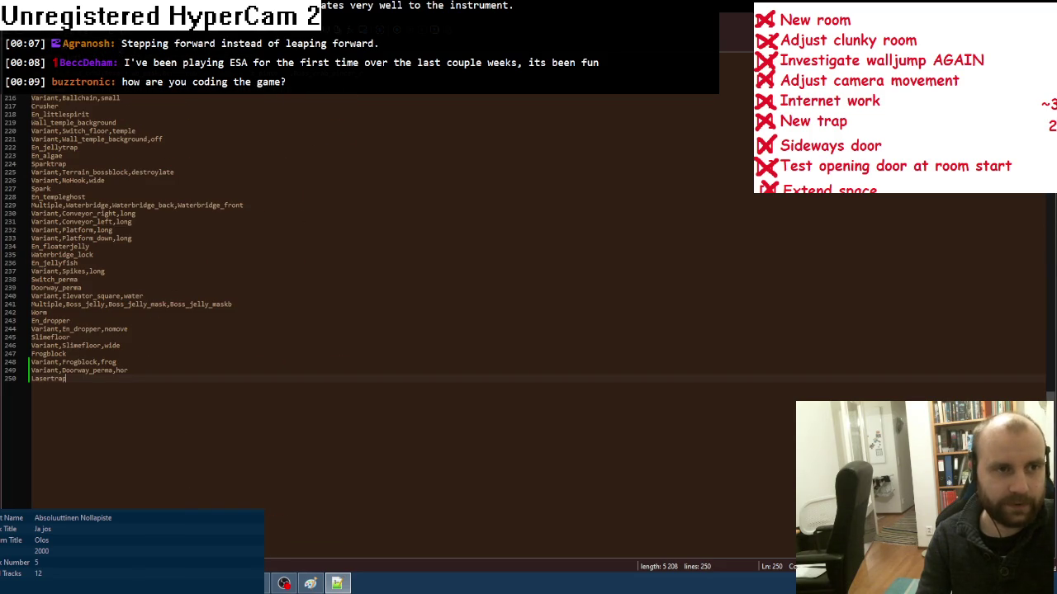
pyautogui.hotkey('alt', 'F4')
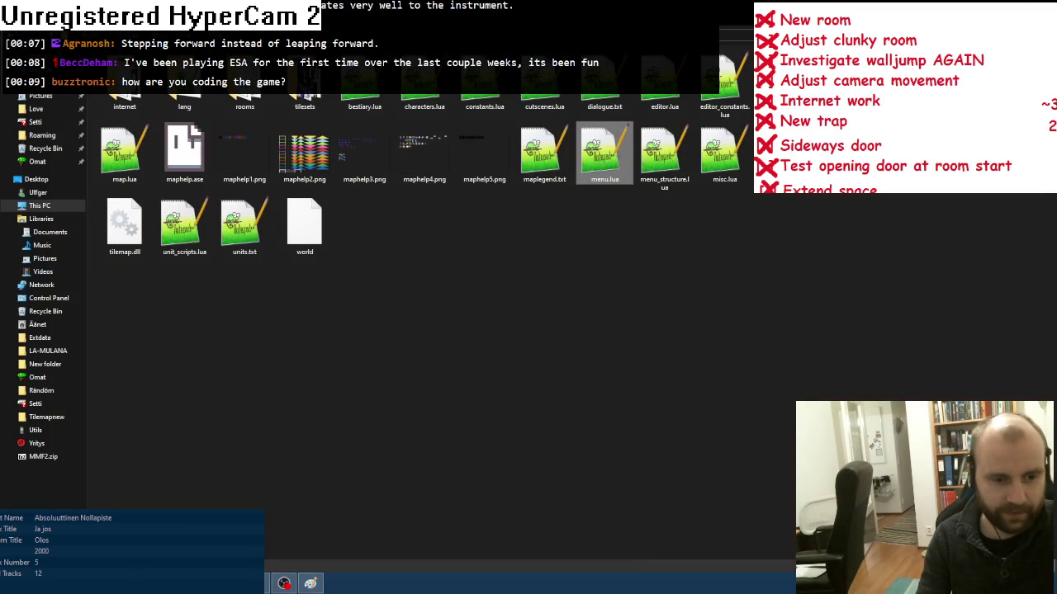
pyautogui.hotkey('alt', 'Tab')
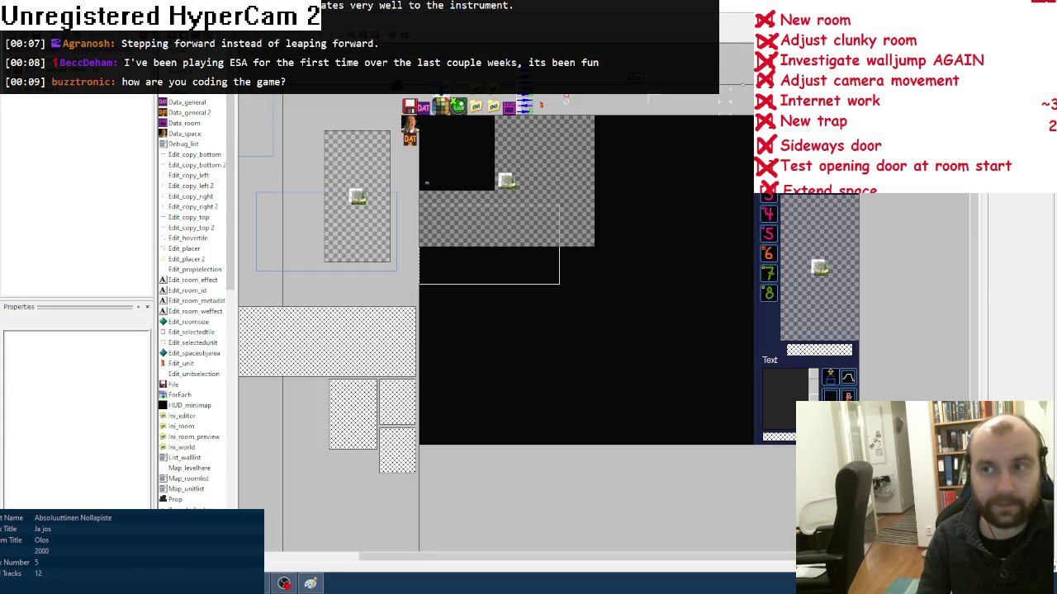
# - Switch from Clickteam Fusion back to the folder of Lua files
pyautogui.hotkey('alt', 'Tab')
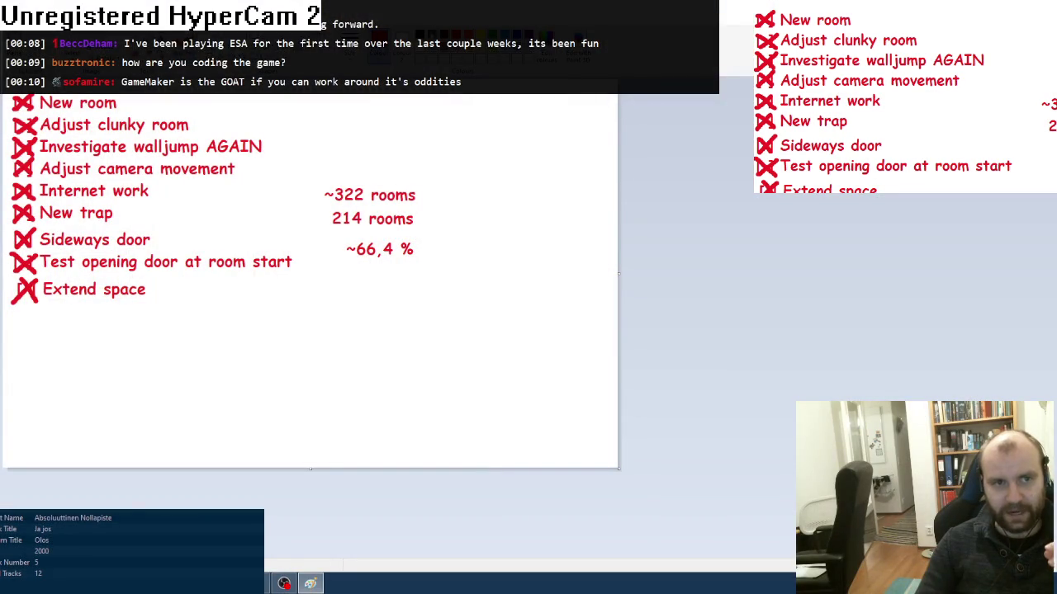
# - Add a text box beside Extend space with bullet lines '> Signposting' and '> Camera'
pyautogui.moveTo(278, 280)
pyautogui.mouseDown()
pyautogui.moveTo(278, 295)
pyautogui.moveTo(438, 302)
pyautogui.moveTo(470, 368)
pyautogui.moveTo(543, 462)
pyautogui.mouseUp()
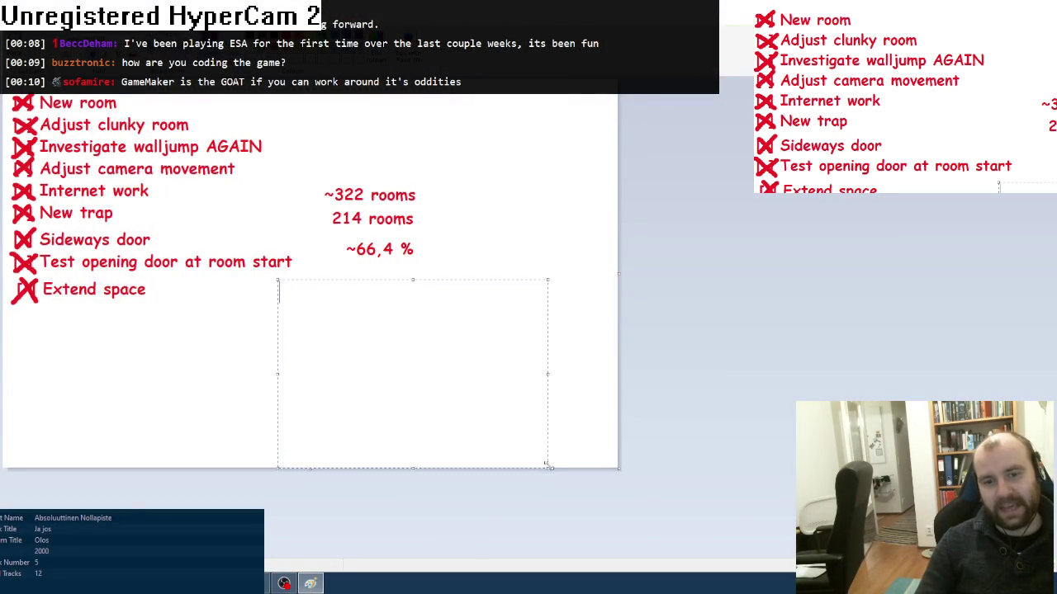
pyautogui.moveTo(434, 278); pyautogui.dragTo(414, 273)
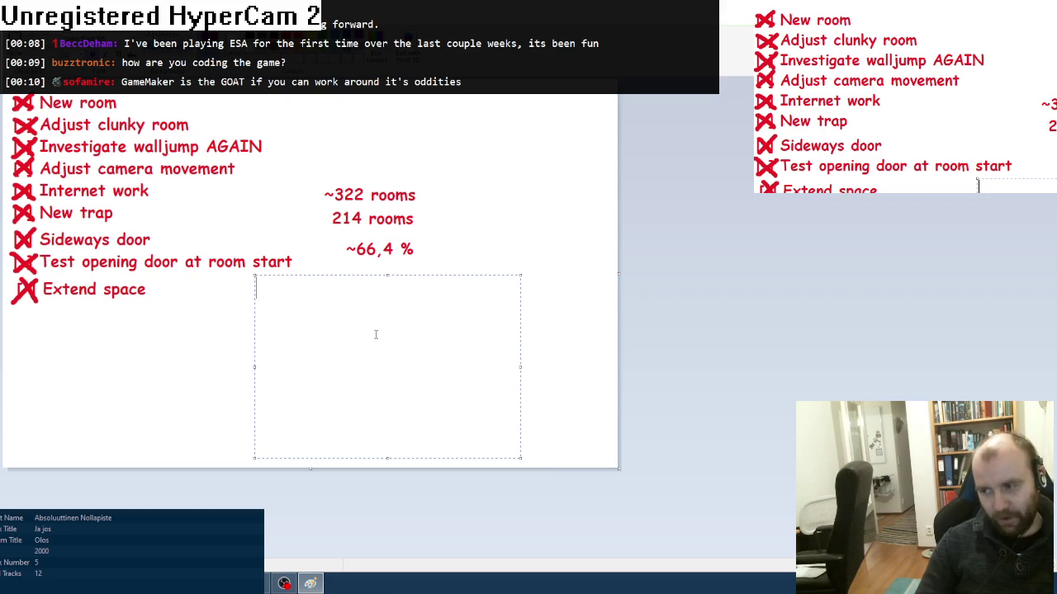
pyautogui.write('> ')
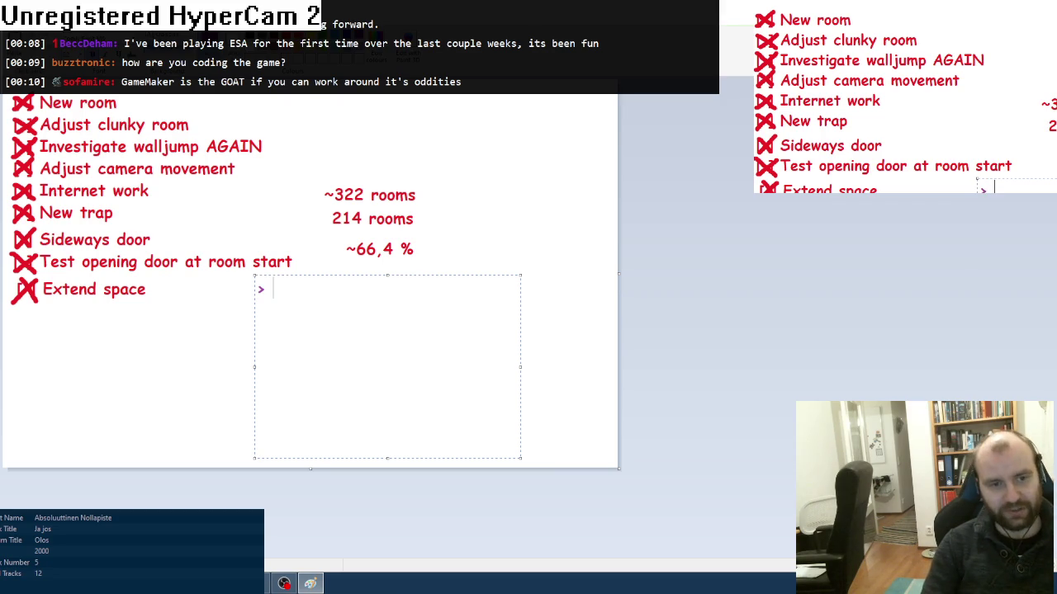
pyautogui.write('S')
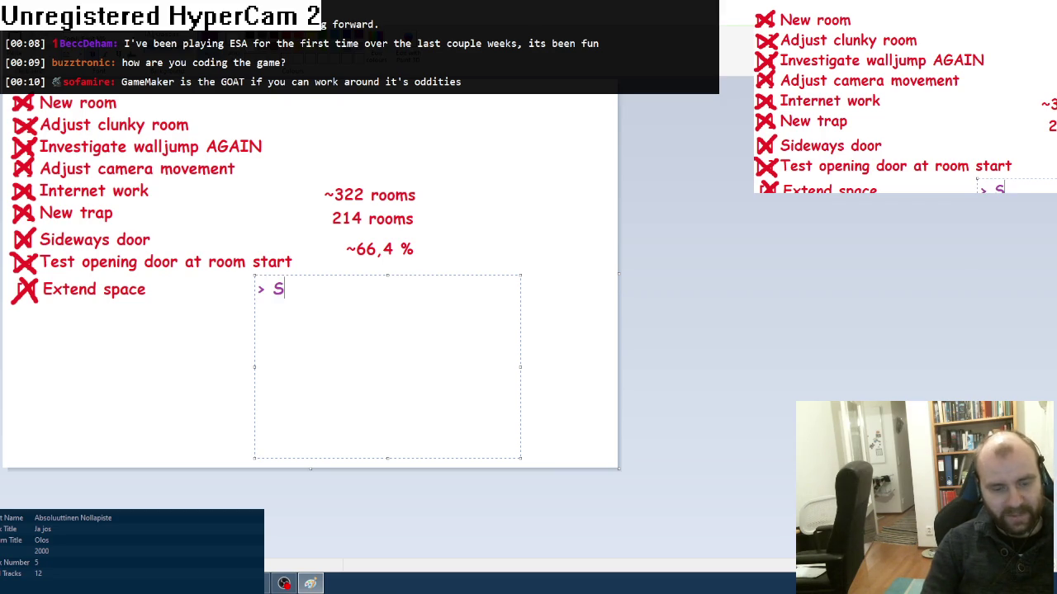
pyautogui.write('ignposting')
pyautogui.press('Return')
pyautogui.write('>')
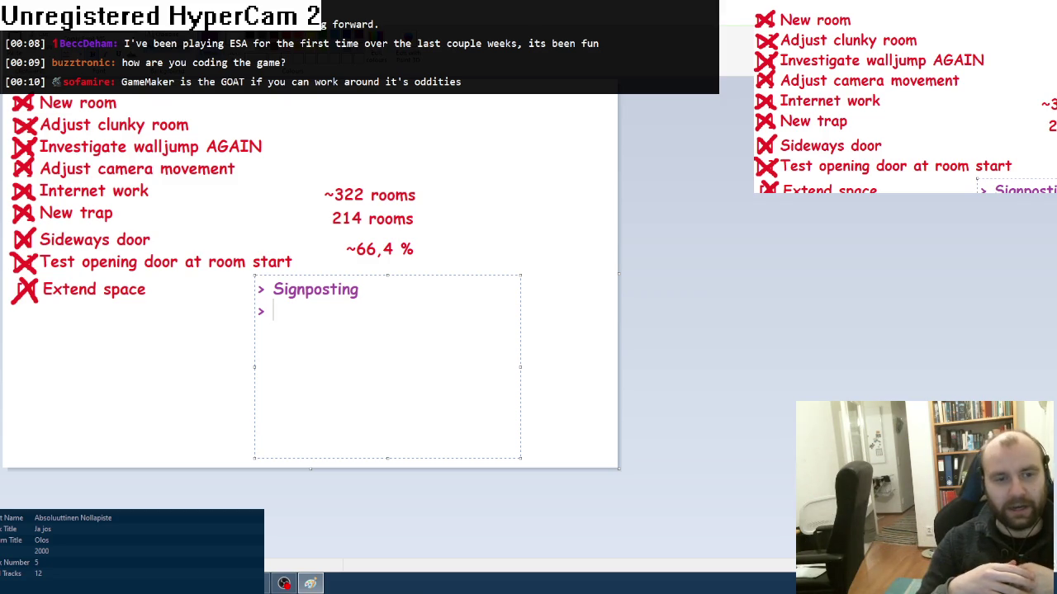
pyautogui.write('Camera')
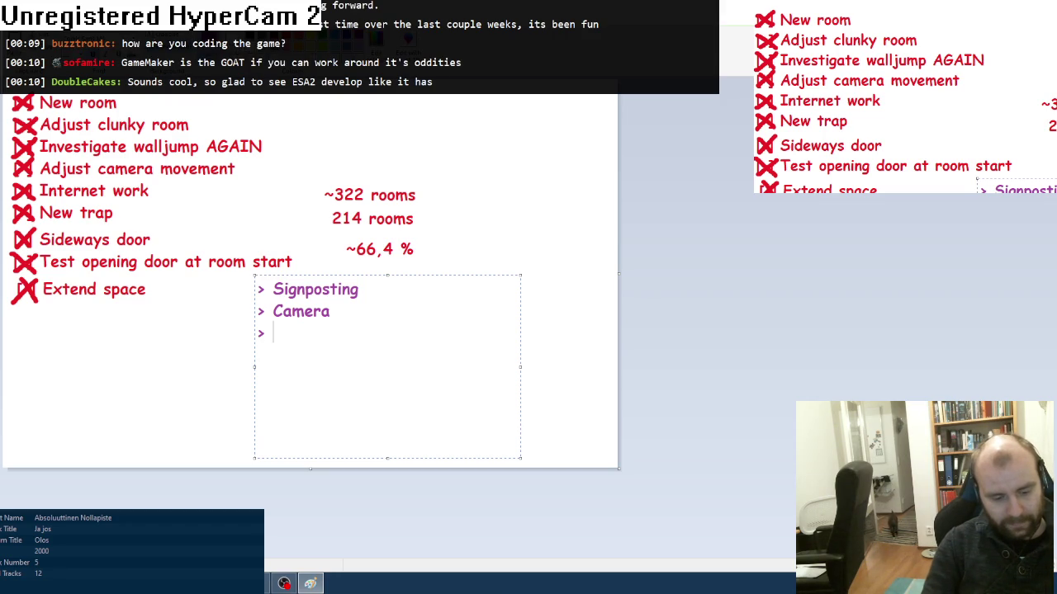
# - Add 'Aftermath from quest', '> Finish one quest' and '> Bugfixes', commit the text, and shrink the canvas
pyautogui.write('A')
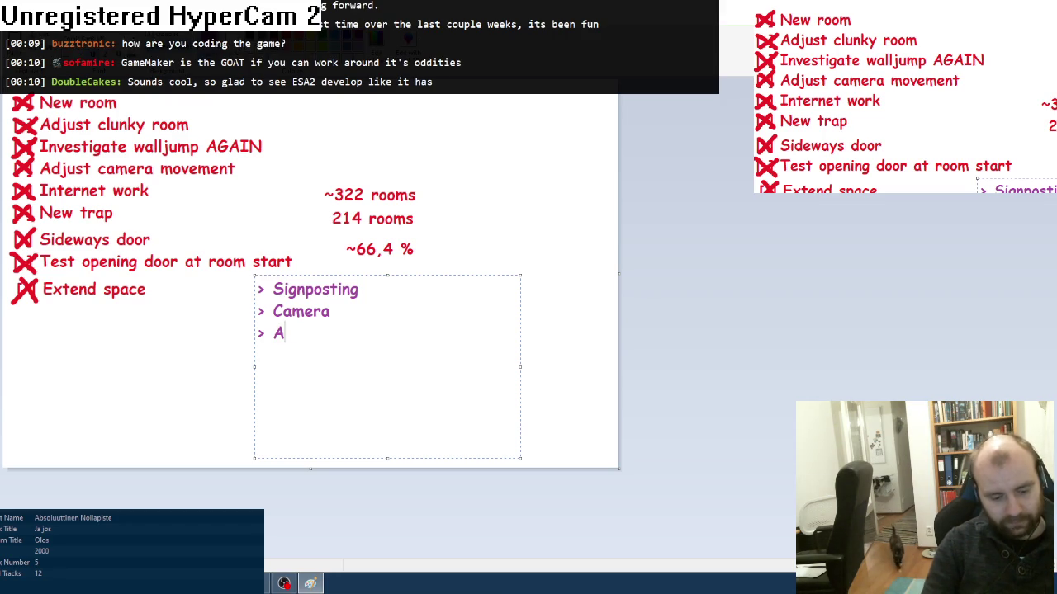
pyautogui.write('ftermath from')
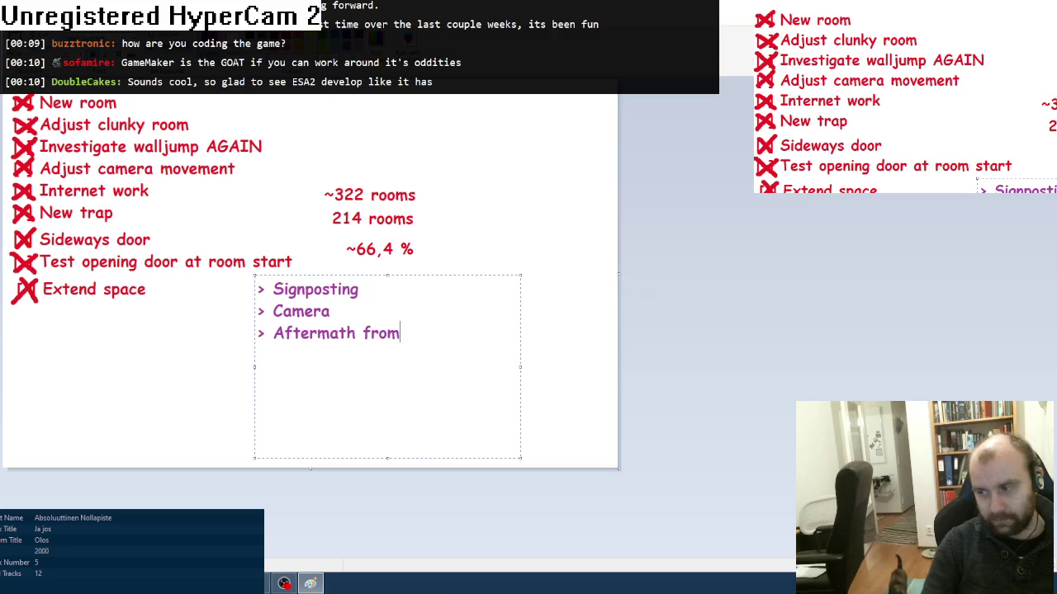
pyautogui.write(' quest')
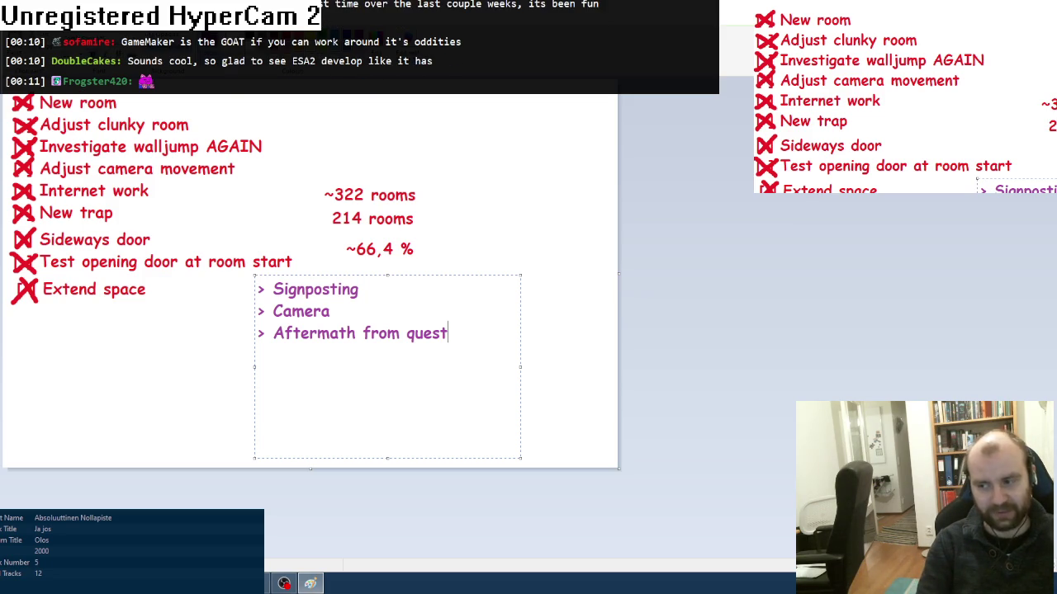
pyautogui.press('Return')
pyautogui.write('> ')
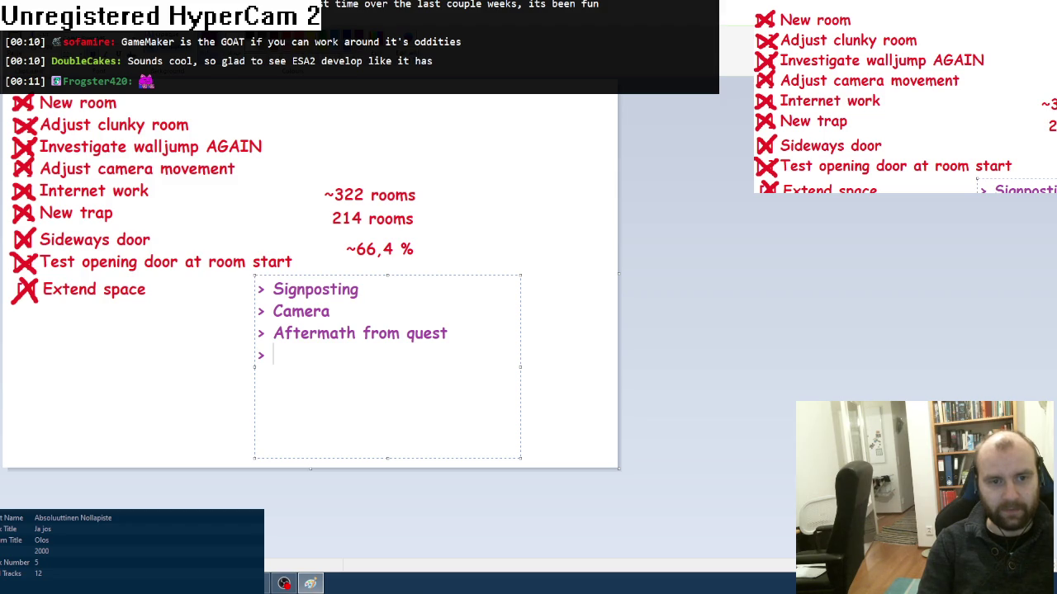
pyautogui.write('Fin')
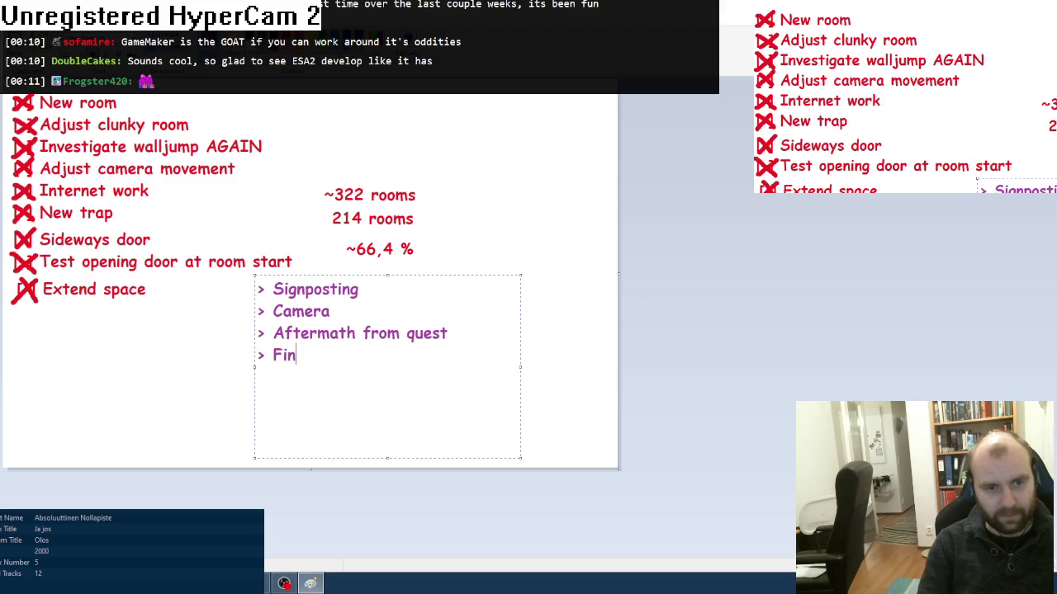
pyautogui.write('ish one quest')
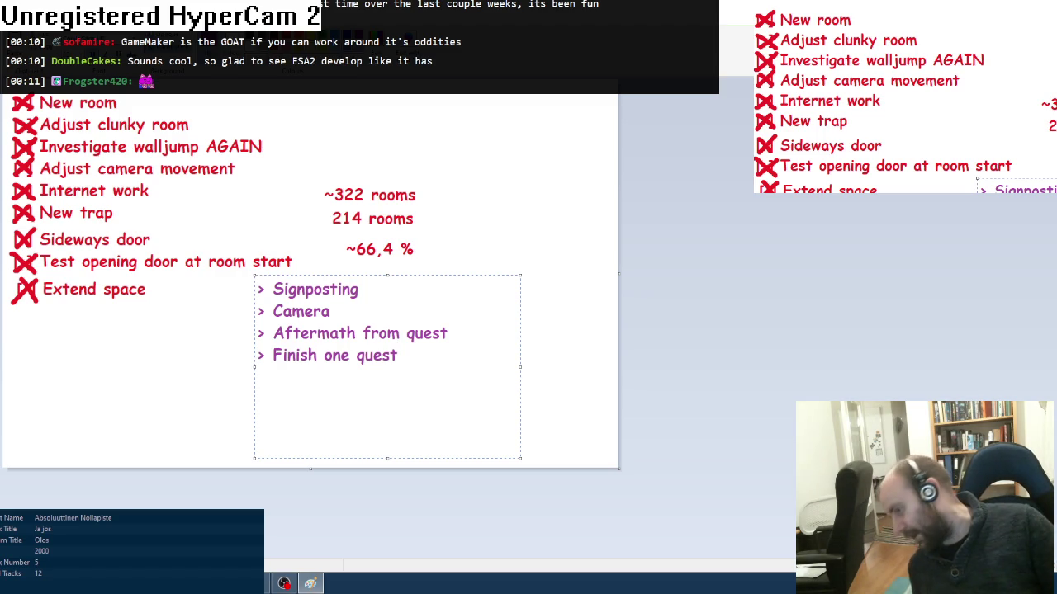
pyautogui.press('Return')
pyautogui.write('> ')
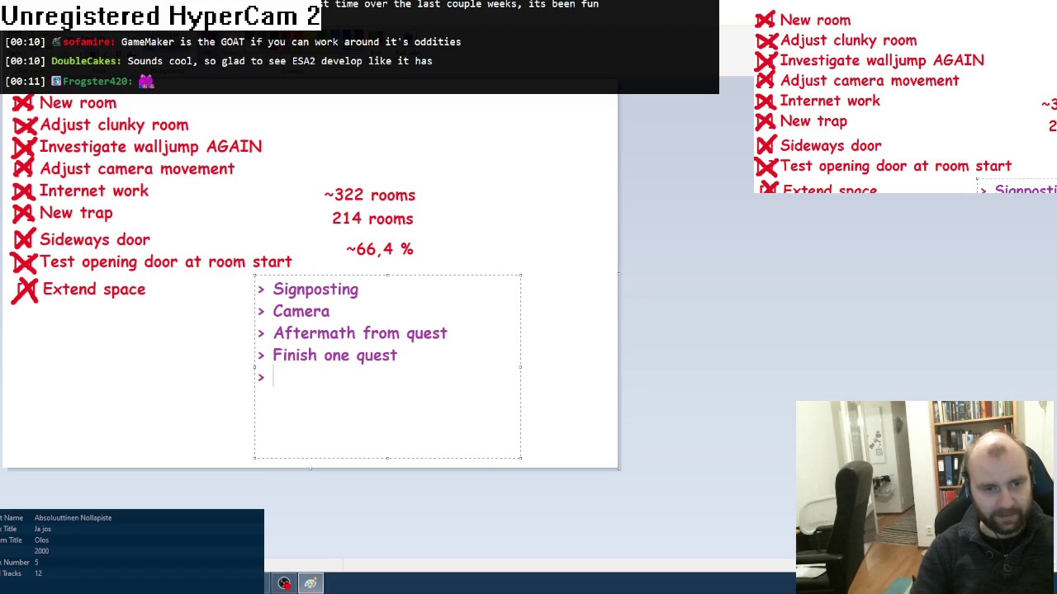
pyautogui.write('Bugfi')
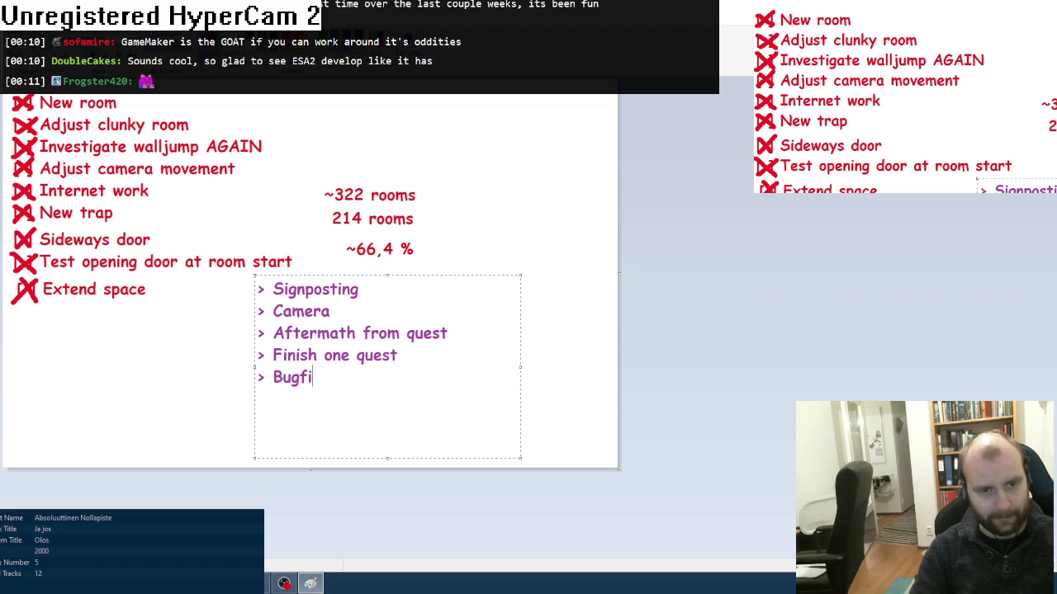
pyautogui.write('xes')
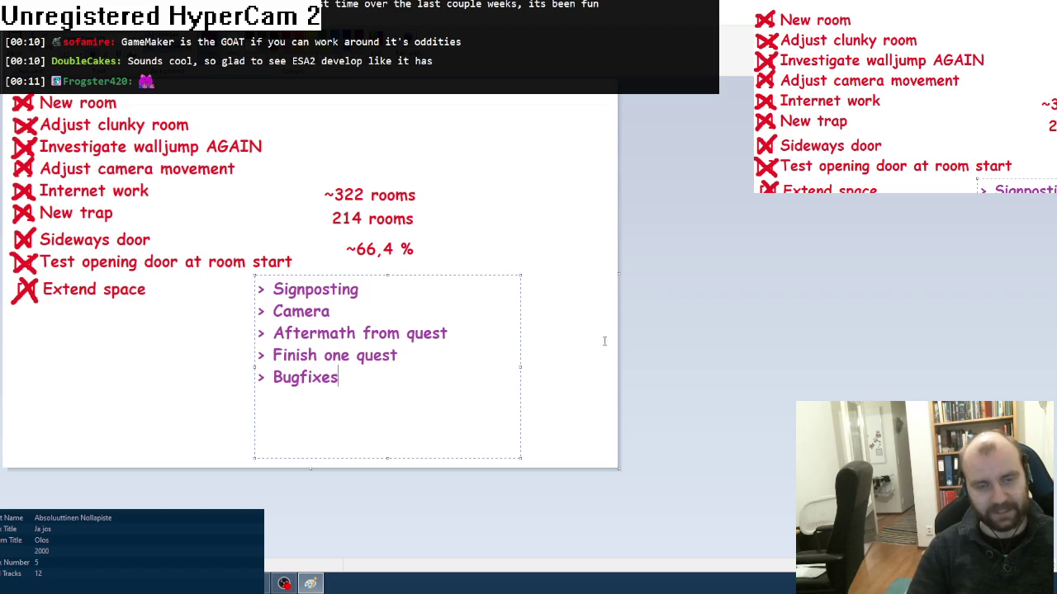
pyautogui.click(556, 183)
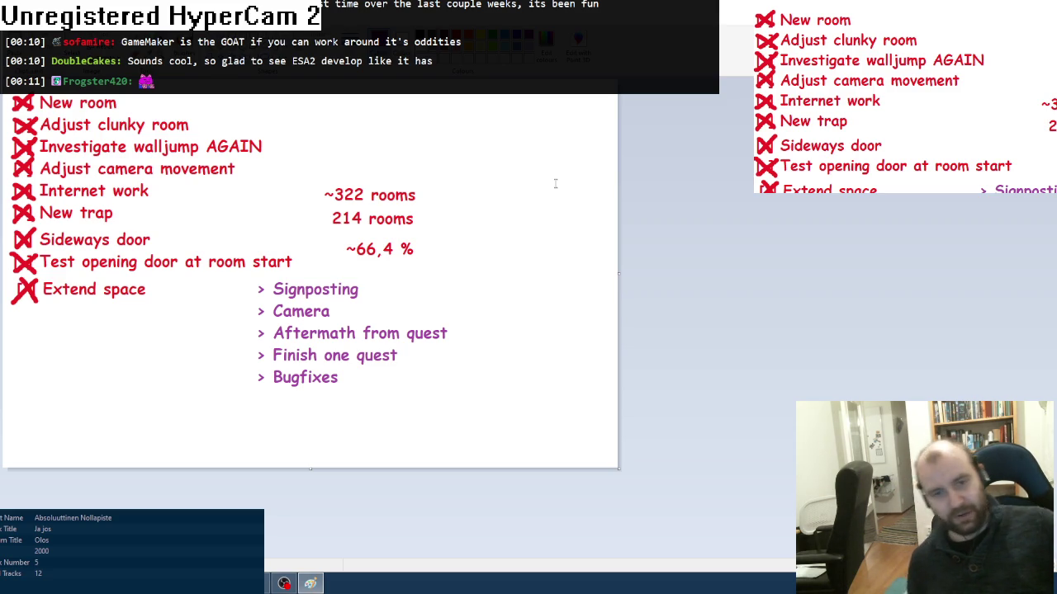
pyautogui.moveTo(620, 467)
pyautogui.mouseDown()
pyautogui.moveTo(470, 413)
pyautogui.moveTo(481, 402)
pyautogui.mouseUp()
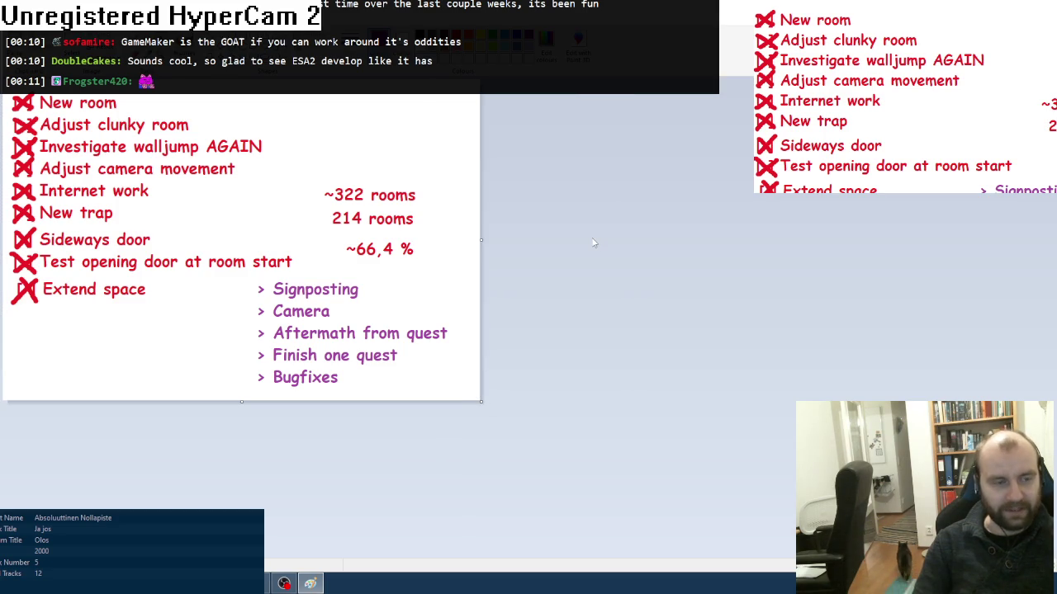
# - Save the to-do image as THINGS556.png in the streams folder
pyautogui.hotkey('ctrl', 's')
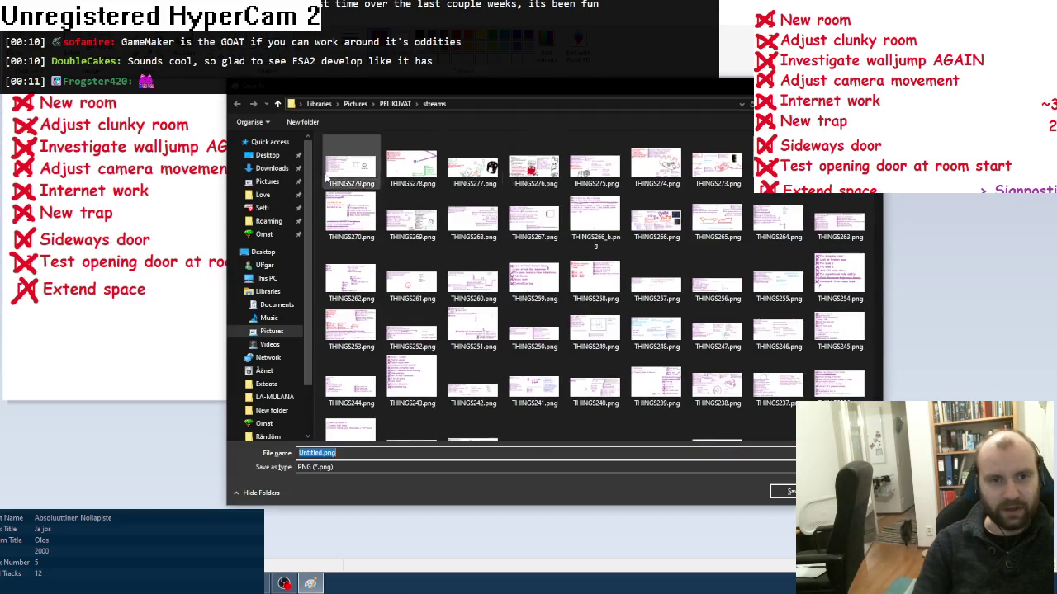
pyautogui.click(351, 171)
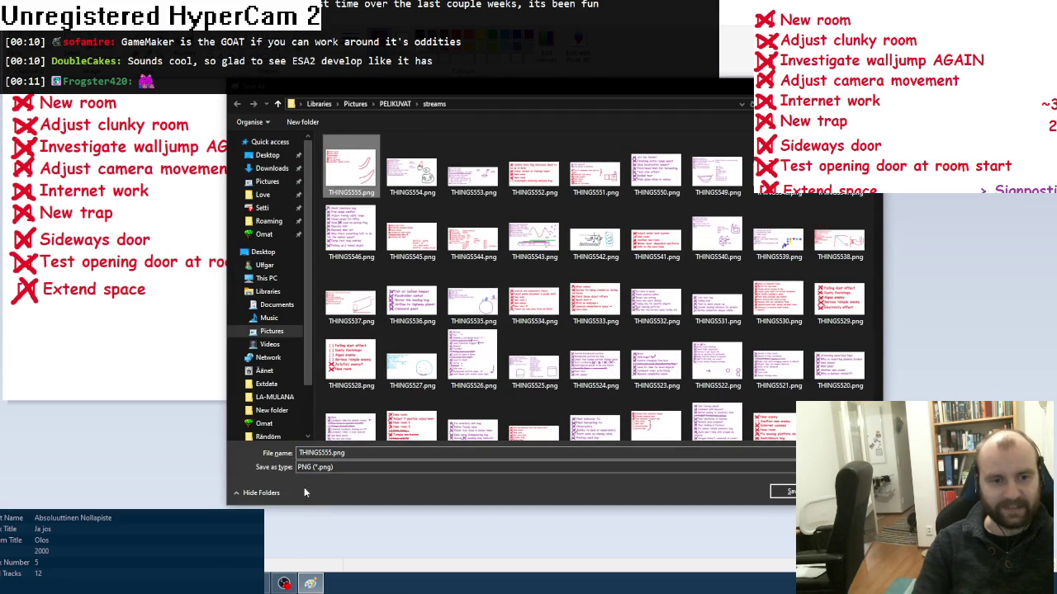
pyautogui.click(333, 453)
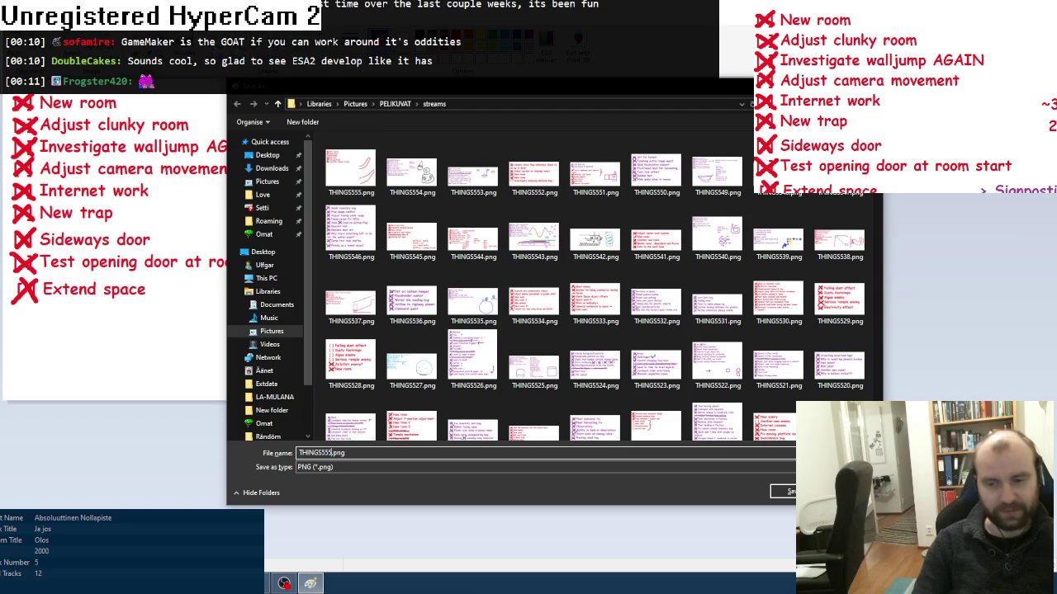
pyautogui.write('6')
pyautogui.click(776, 491)
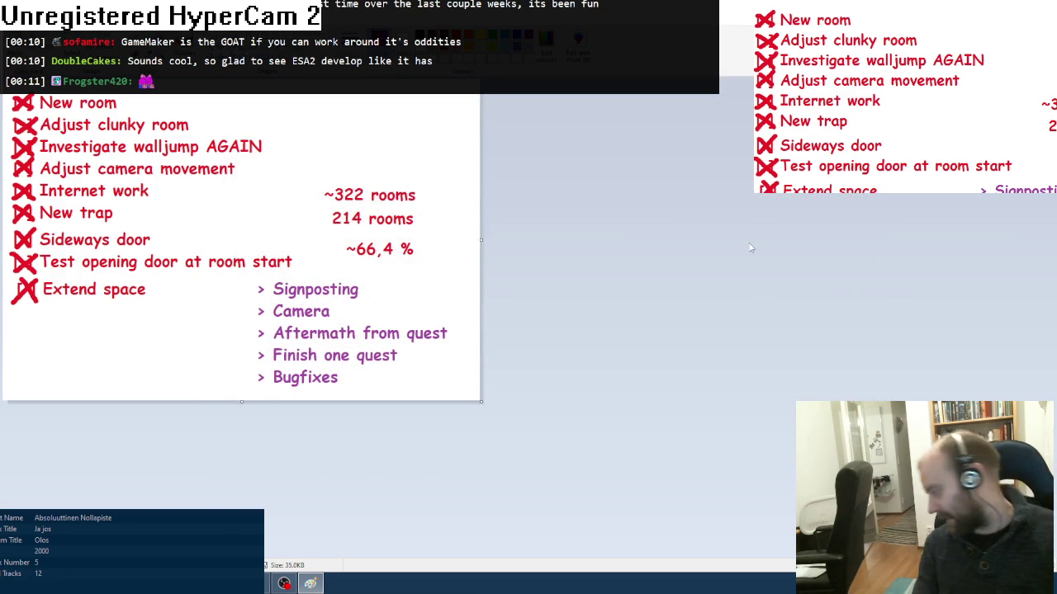